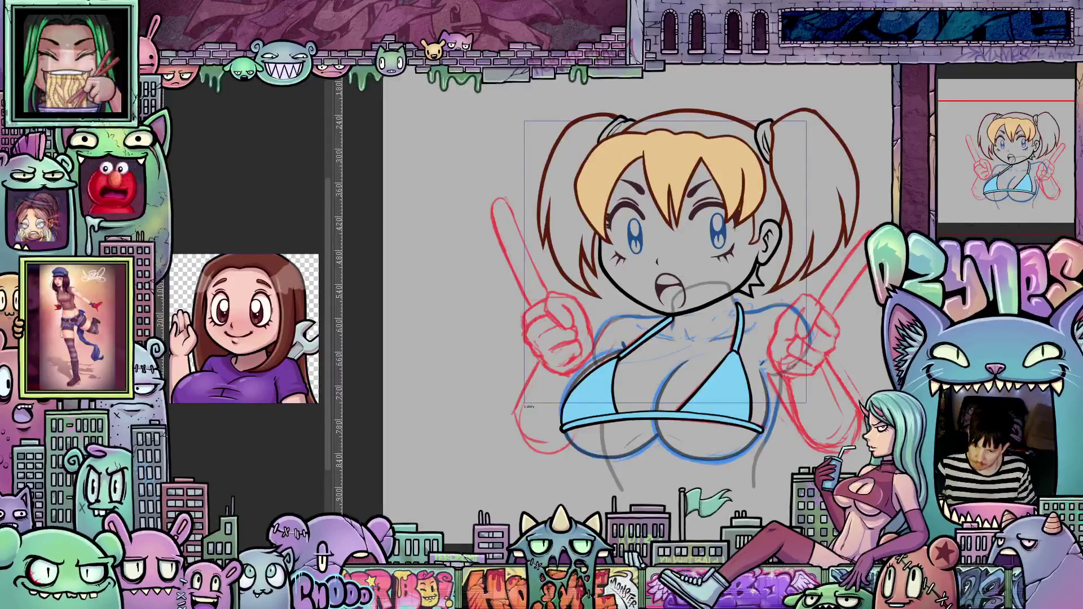
Step: Restore the black torso and neck contours with Ctrl+Z, then recentre and zoom to review the line art
key(ctrl+z)
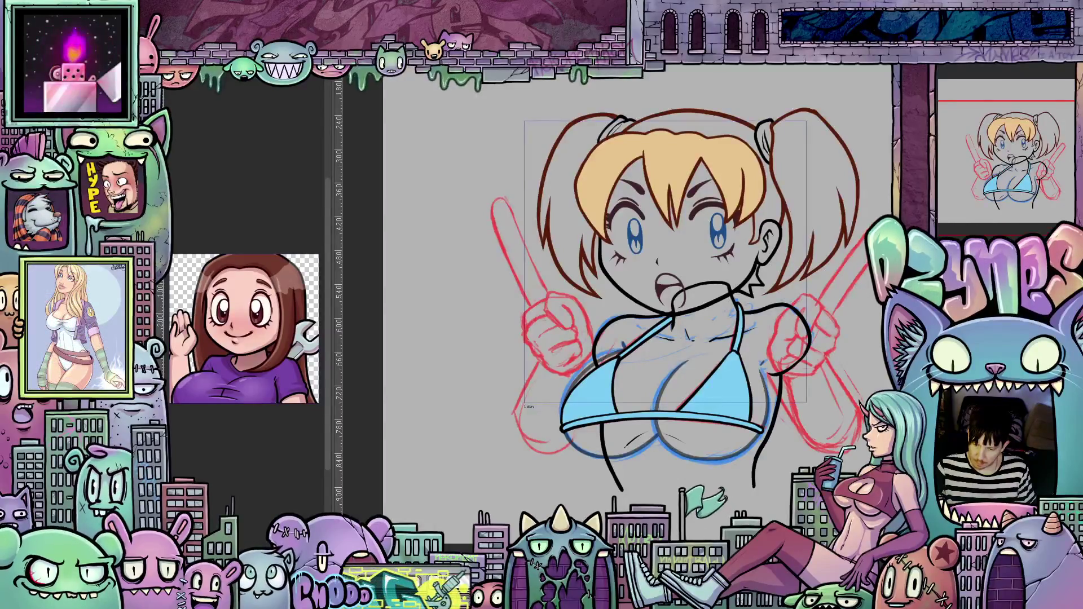
mouse_move(755, 487)
mouse_down()
mouse_move(763, 413)
mouse_move(672, 418)
mouse_up()
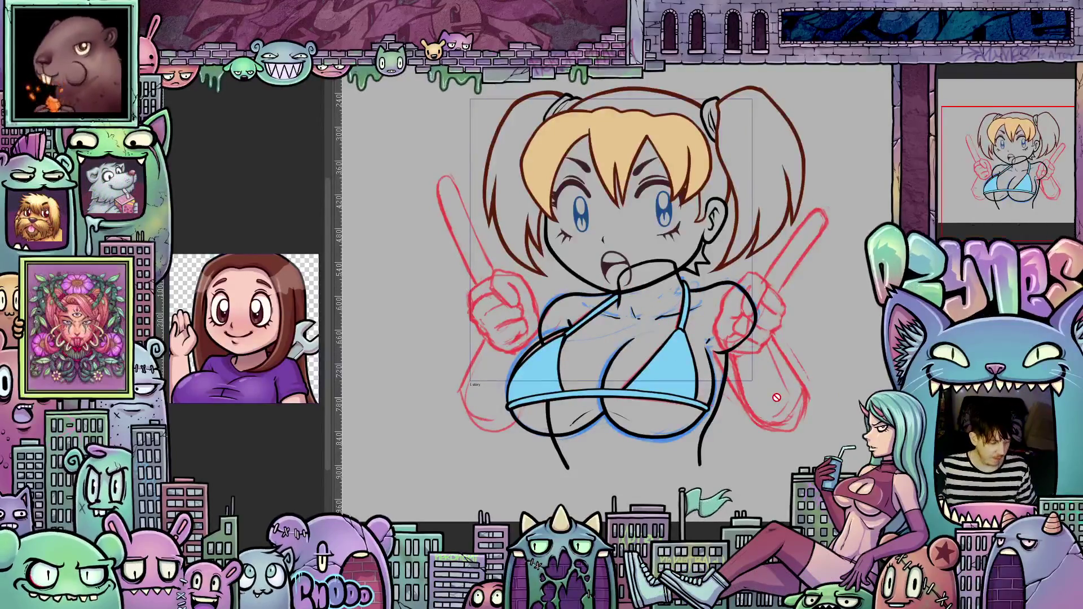
scroll(776, 397, up, 2)
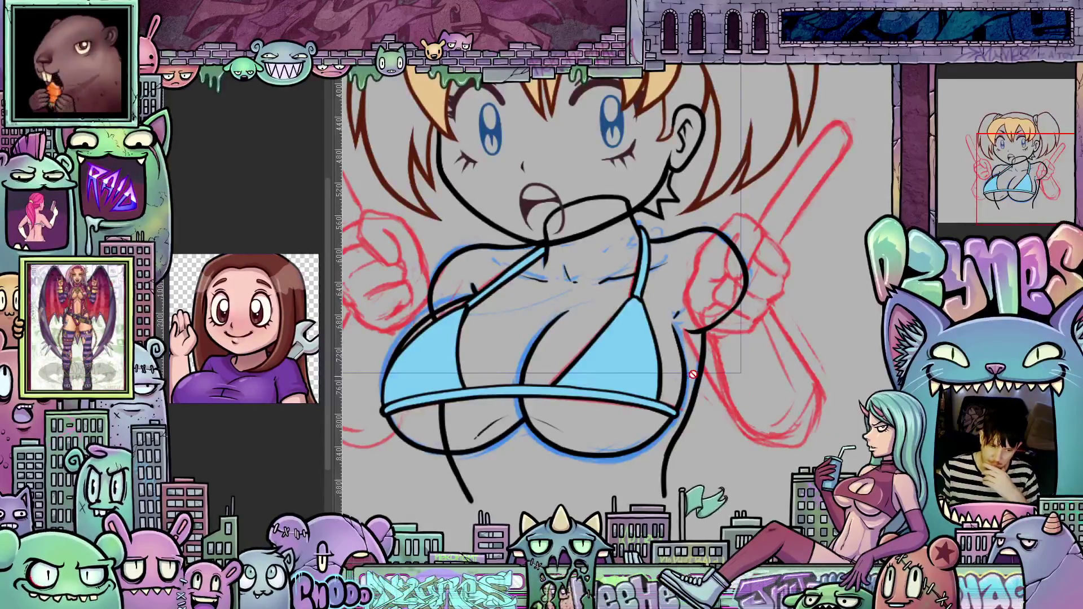
scroll(701, 354, down, 3)
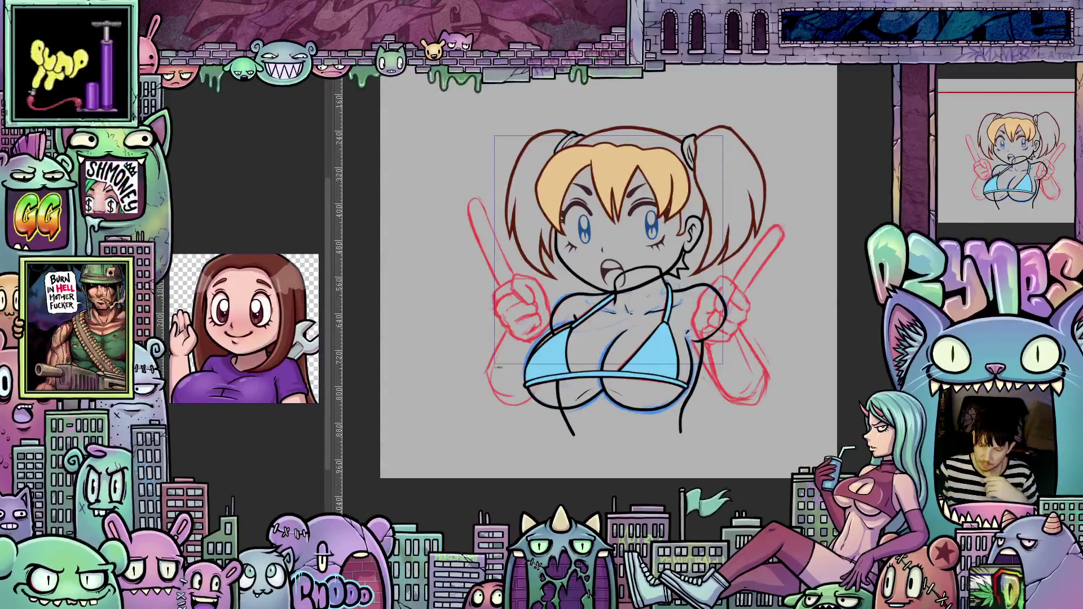
Step: Zoom in on the right fist, ink its first black line and tilt the canvas
scroll(714, 310, up, 5)
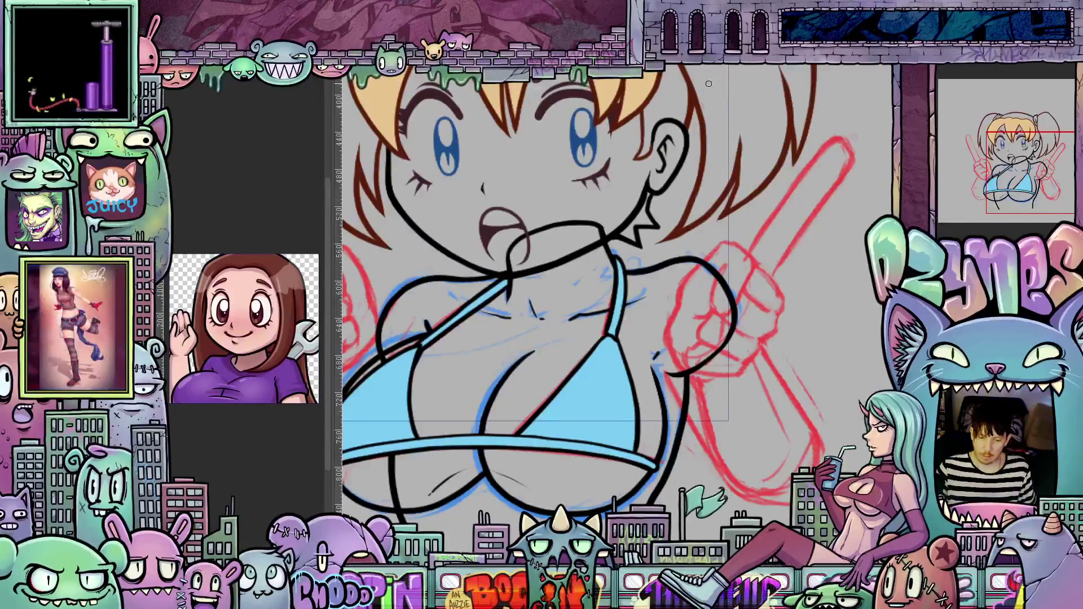
scroll(740, 299, up, 1)
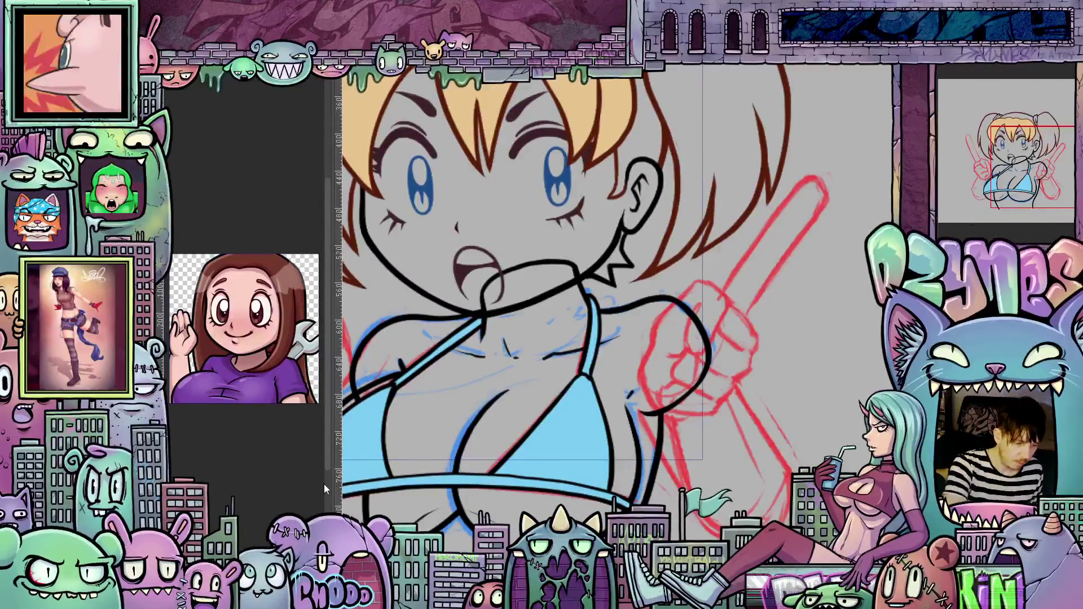
mouse_move(654, 341)
mouse_down()
mouse_move(697, 283)
mouse_move(717, 282)
mouse_move(732, 305)
mouse_move(699, 355)
mouse_move(683, 329)
mouse_move(709, 308)
mouse_up()
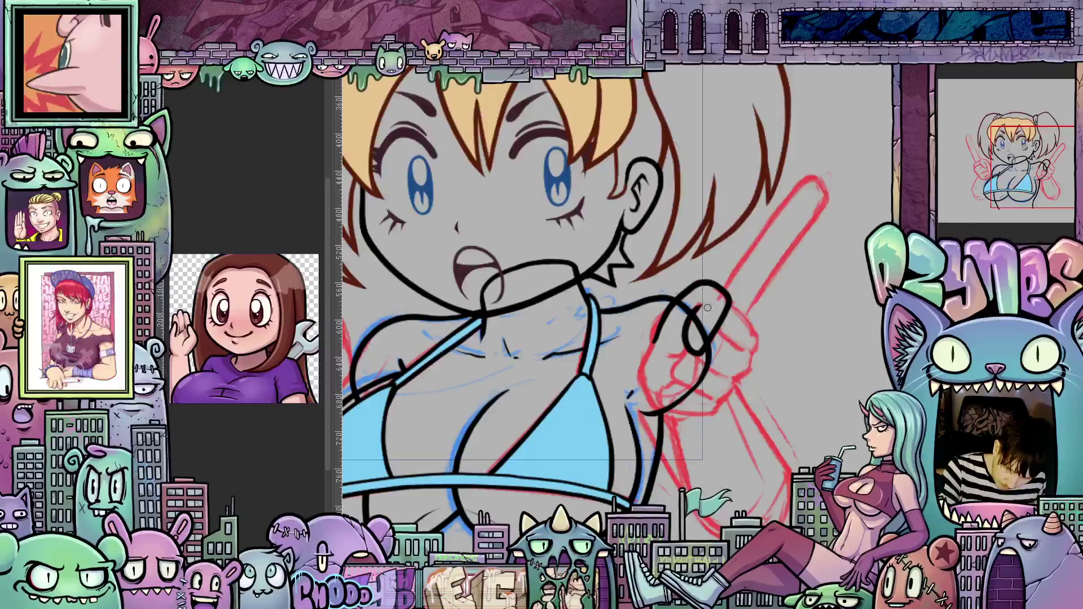
mouse_move(783, 387)
mouse_down()
mouse_move(756, 316)
mouse_move(733, 293)
mouse_move(695, 366)
mouse_move(649, 389)
mouse_move(606, 393)
mouse_move(591, 349)
mouse_move(610, 342)
mouse_up()
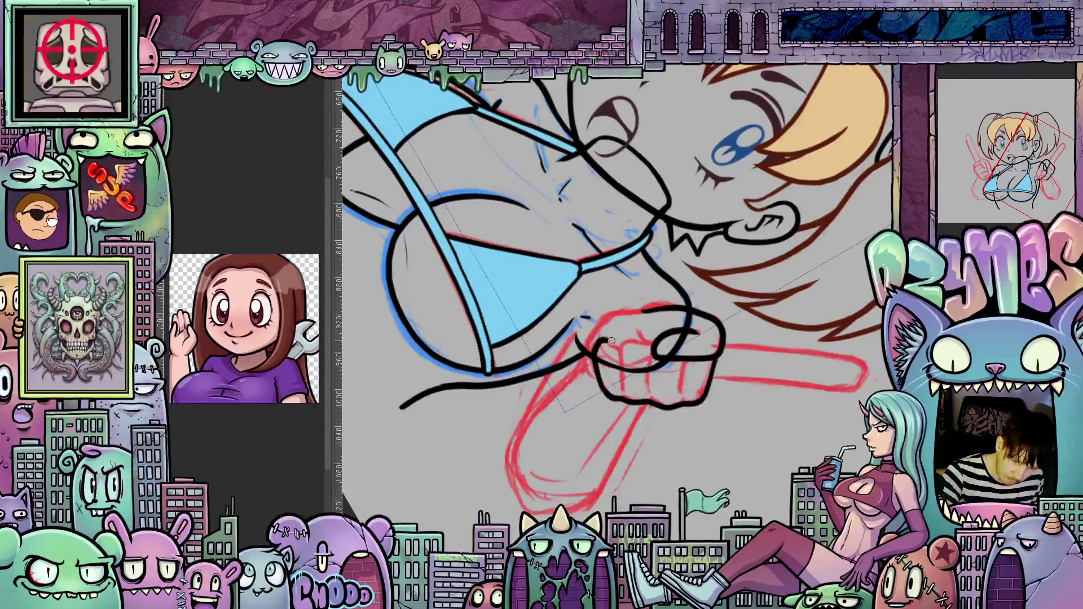
Step: Ink the remaining fist contours and the two long outlines of the raised stick
mouse_move(624, 392)
mouse_down()
mouse_move(623, 353)
mouse_move(654, 396)
mouse_move(681, 389)
mouse_move(682, 359)
mouse_move(771, 248)
mouse_move(622, 304)
mouse_move(630, 362)
mouse_move(608, 331)
mouse_move(611, 383)
mouse_move(640, 400)
mouse_move(840, 314)
mouse_up()
mouse_move(719, 222)
mouse_down()
mouse_move(698, 278)
mouse_move(675, 278)
mouse_move(694, 320)
mouse_up()
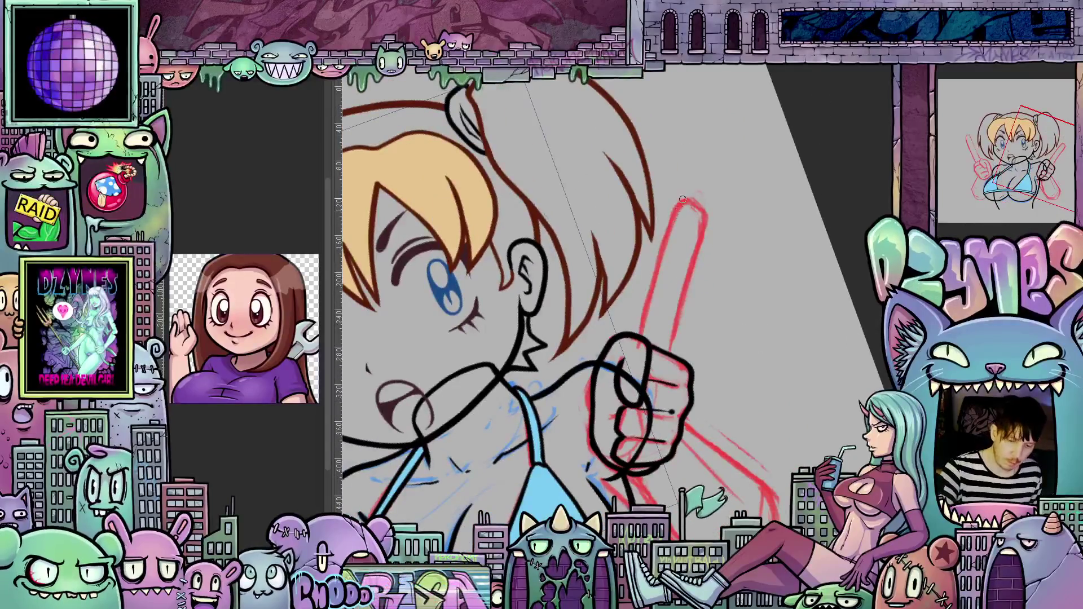
drag(683, 199, 685, 328)
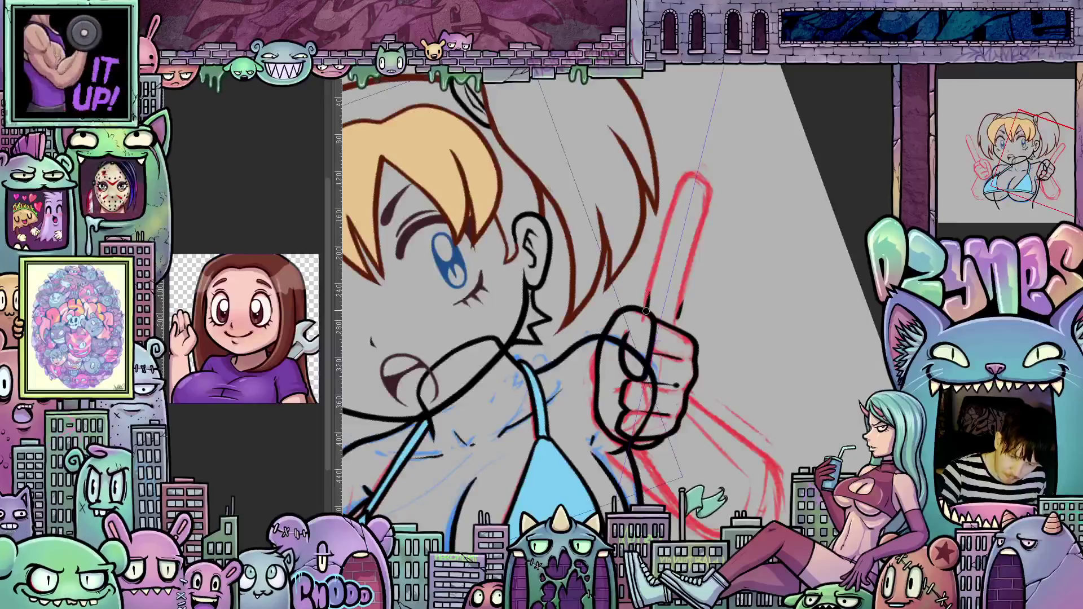
mouse_move(644, 314)
mouse_down()
mouse_move(679, 182)
mouse_move(689, 172)
mouse_move(709, 187)
mouse_up()
drag(701, 368, 640, 324)
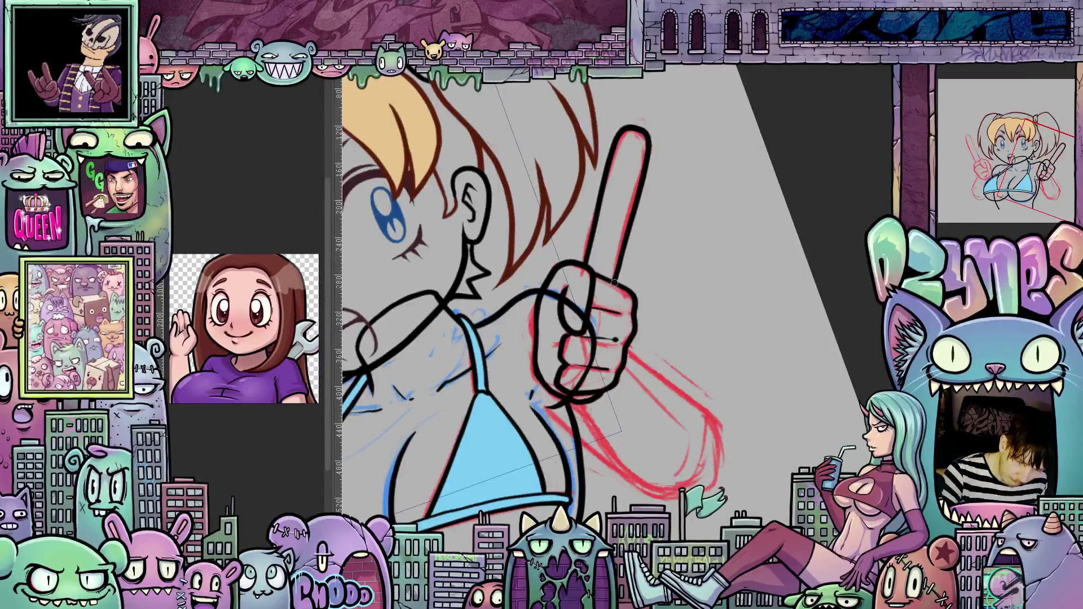
drag(607, 334, 765, 339)
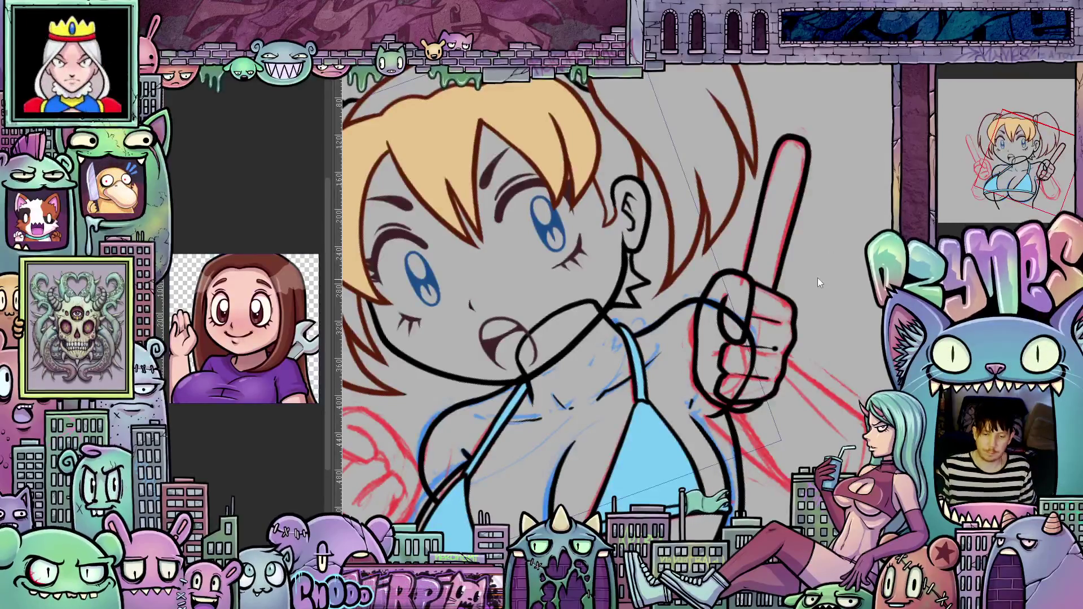
Step: Zoom out, reset the canvas rotation to straight, then zoom in slightly
scroll(857, 313, down, 2)
scroll(858, 313, down, 2)
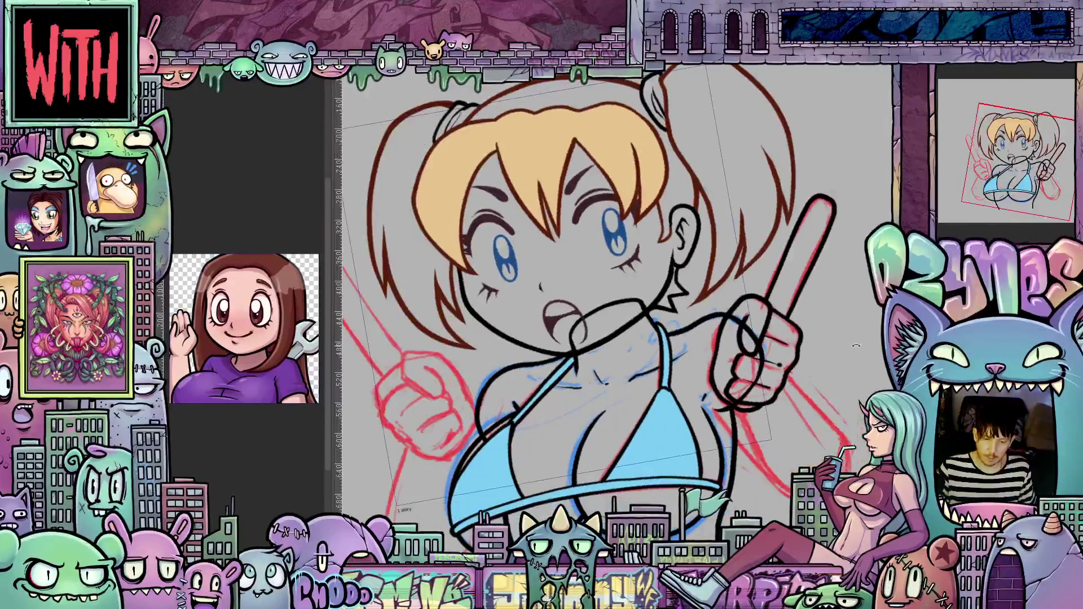
scroll(863, 305, down, 2)
mouse_move(866, 303)
mouse_down()
mouse_move(874, 345)
mouse_move(827, 346)
mouse_up()
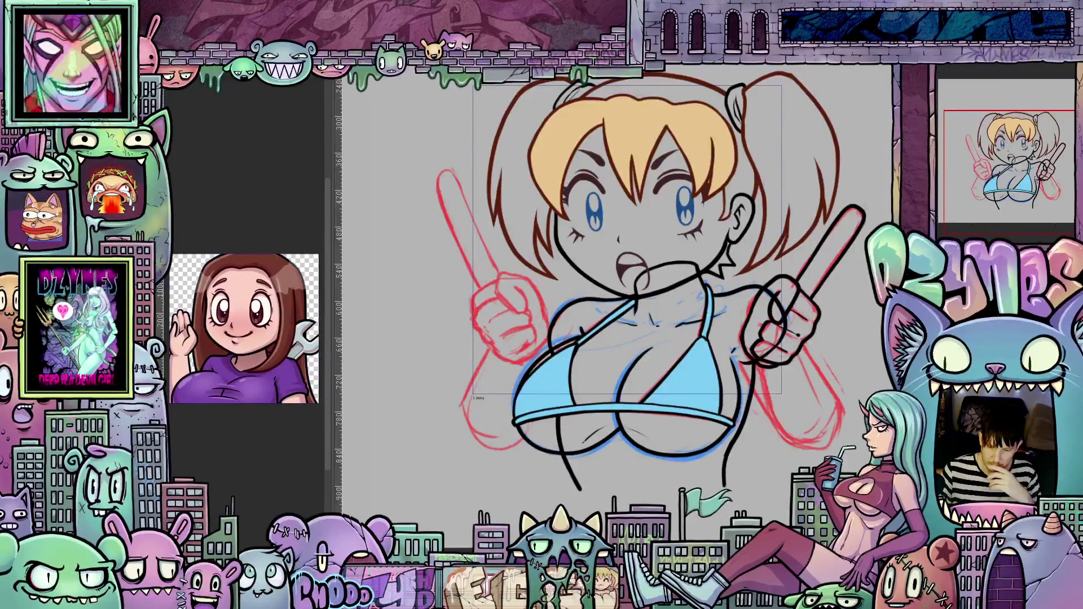
scroll(878, 335, up, 1)
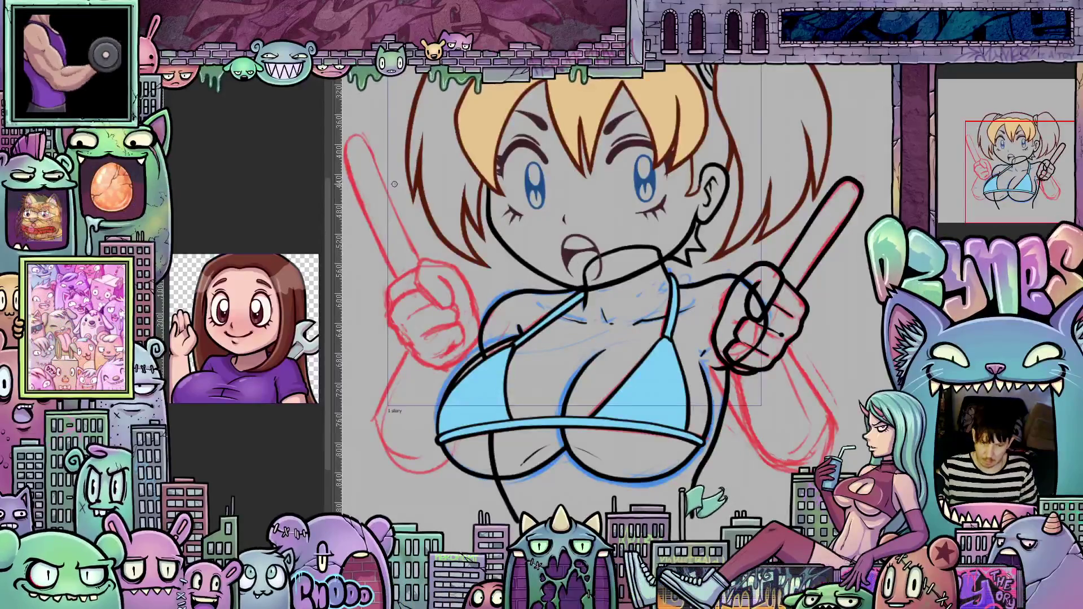
Step: Duplicate the inked right hand and stick toward the left, and flip the copy horizontally
drag(677, 317, 366, 300)
click(169, 63)
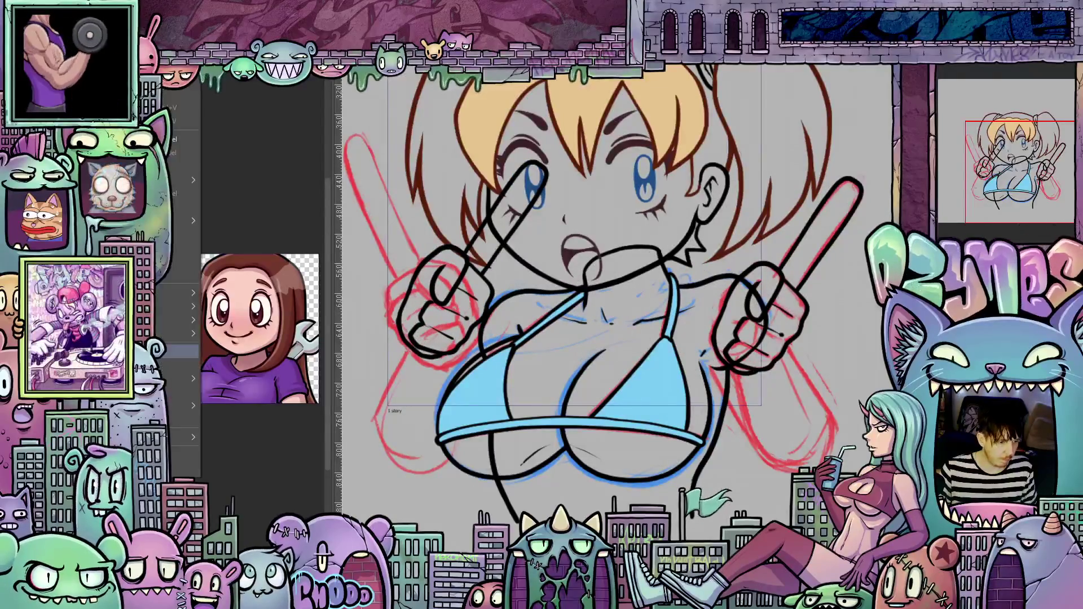
mouse_move(162, 322)
click(260, 427)
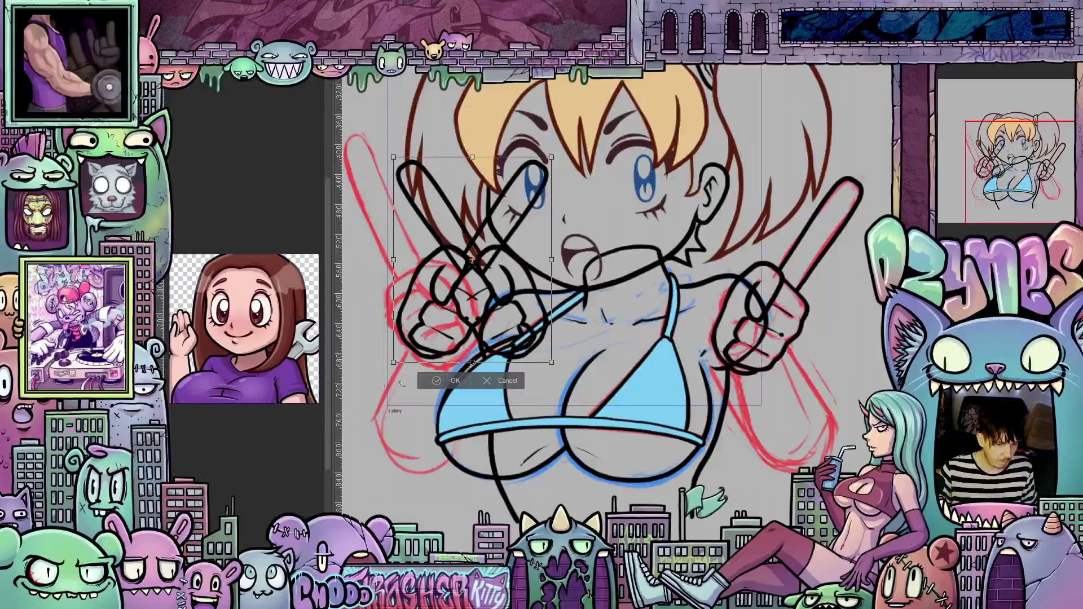
Step: Move and rotate the flipped hand to align with the left hand sketch
mouse_move(490, 307)
mouse_down()
mouse_move(431, 311)
mouse_move(547, 312)
mouse_up()
drag(614, 266, 618, 288)
drag(544, 328, 549, 326)
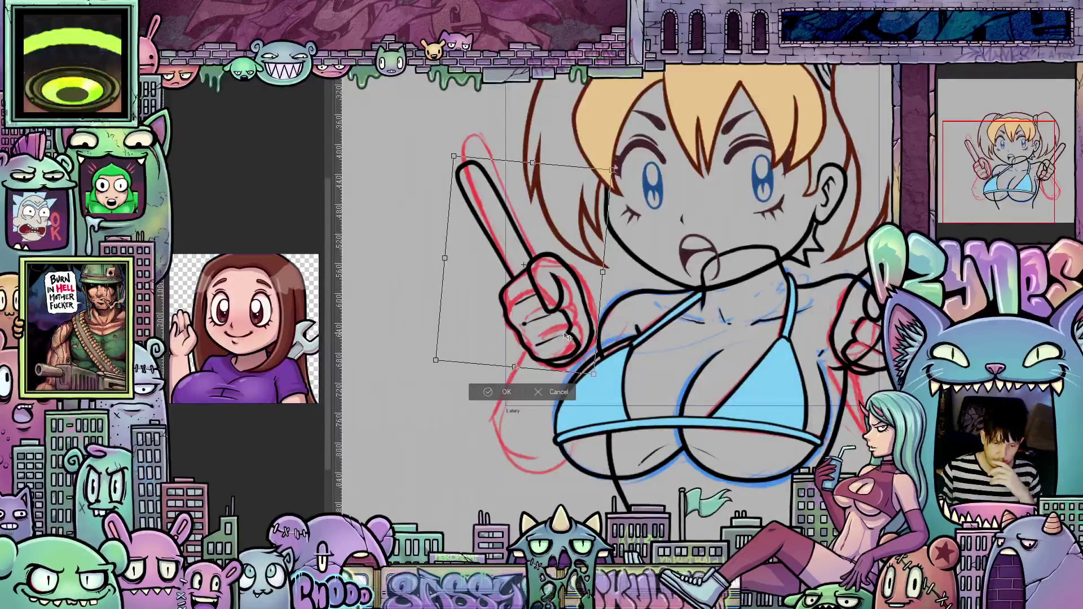
drag(565, 336, 562, 326)
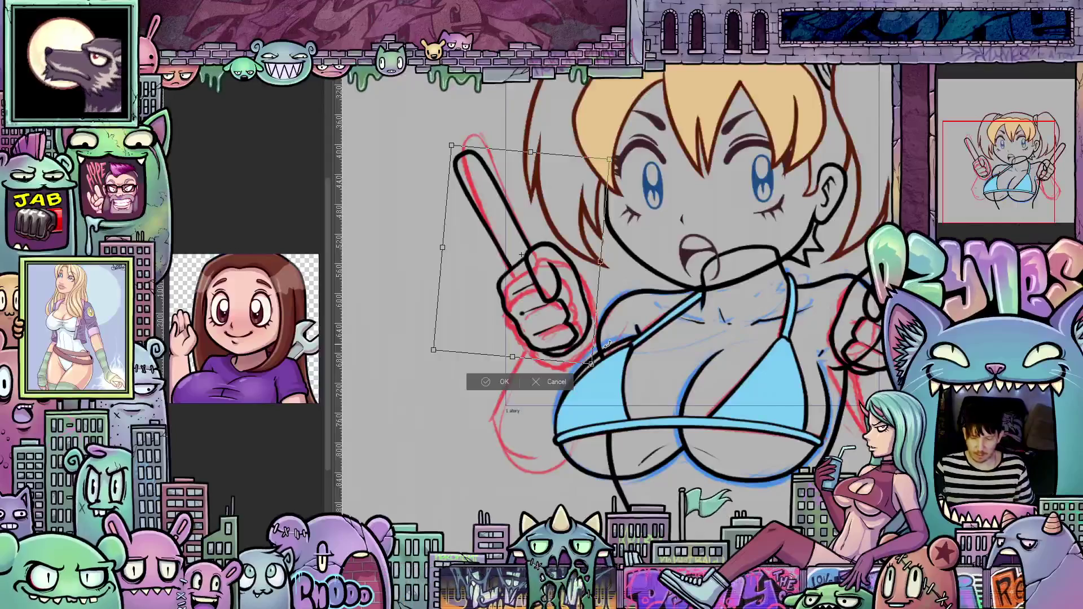
key(Return)
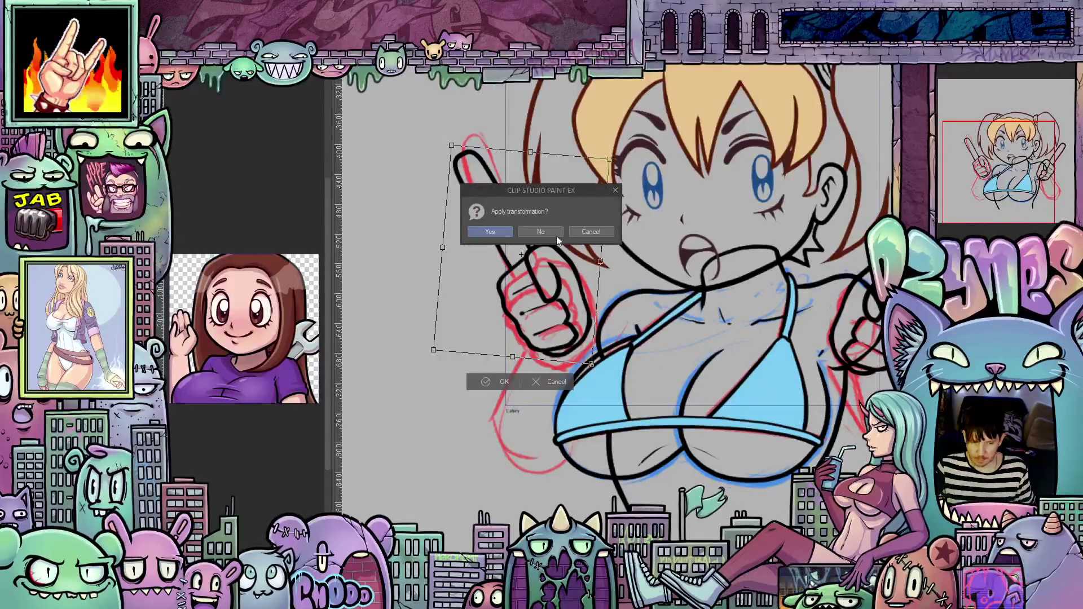
Step: Answer Yes to apply the transformation to the mirrored hand
click(499, 230)
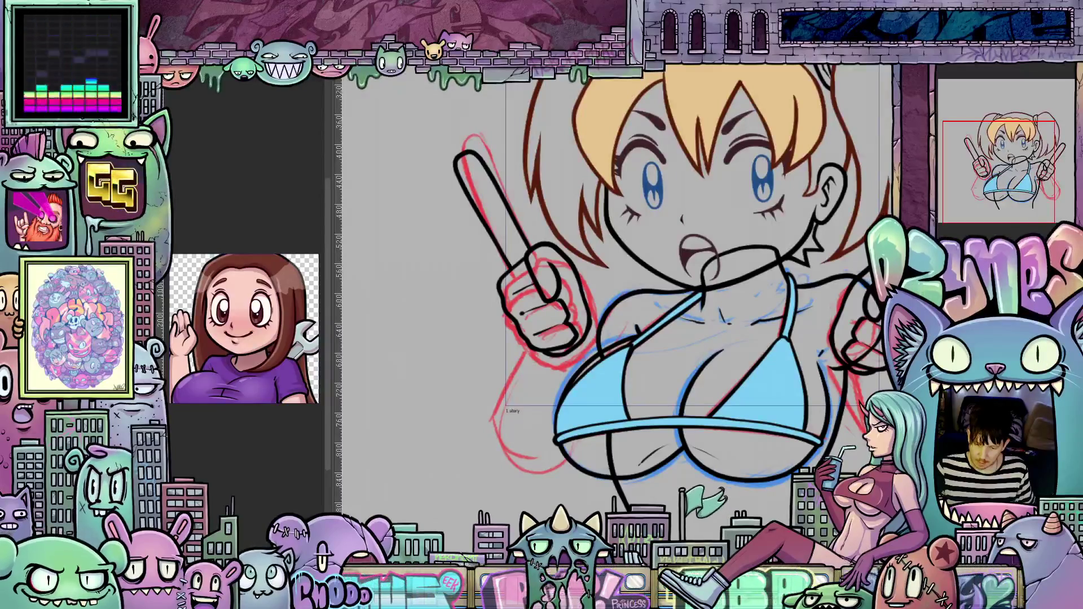
Step: Zoom and tilt to the right fist, ink trial forearm lines, then undo them
scroll(615, 293, down, 3)
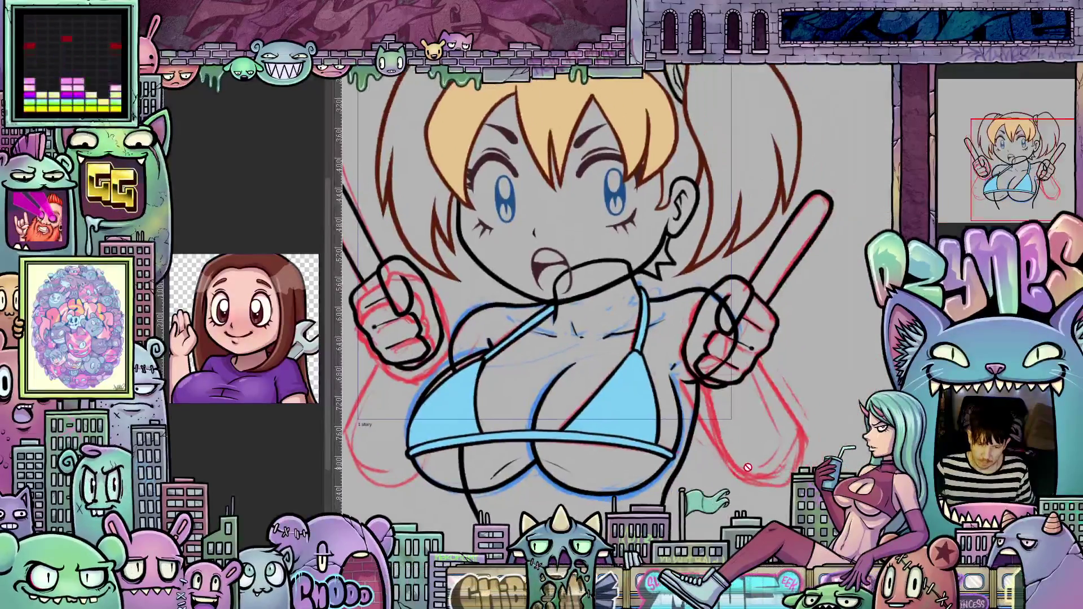
scroll(615, 293, up, 4)
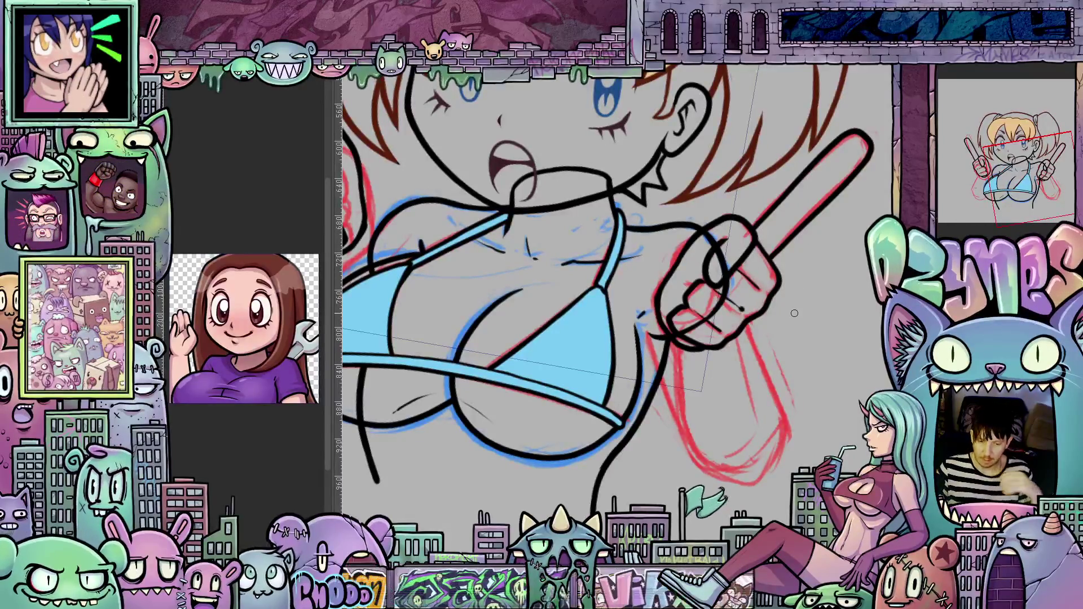
scroll(794, 313, up, 2)
scroll(794, 313, up, 1)
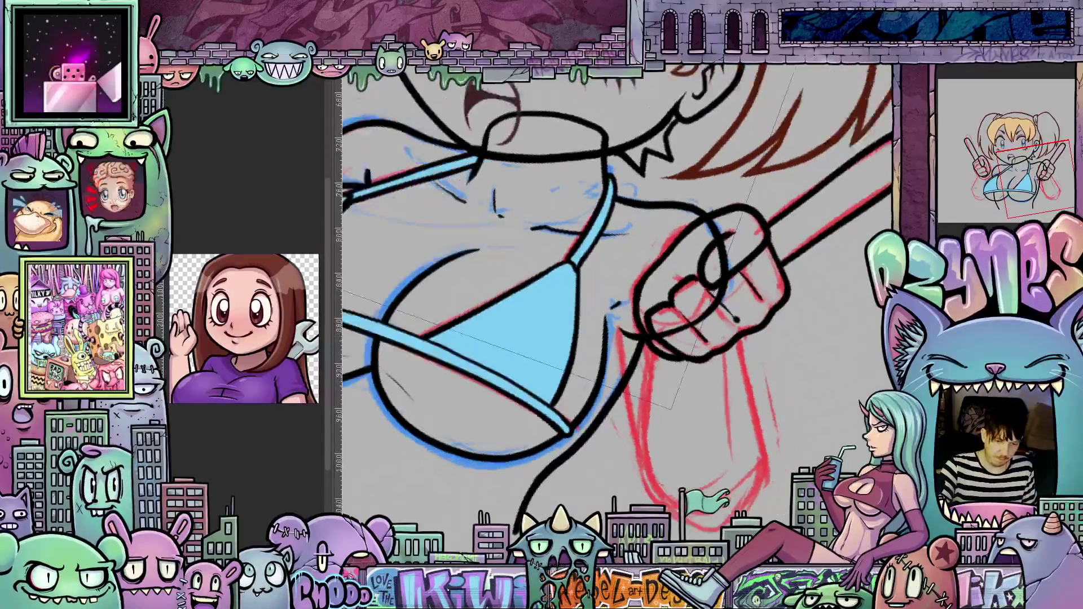
mouse_move(711, 389)
mouse_down()
mouse_move(697, 361)
mouse_move(687, 424)
mouse_up()
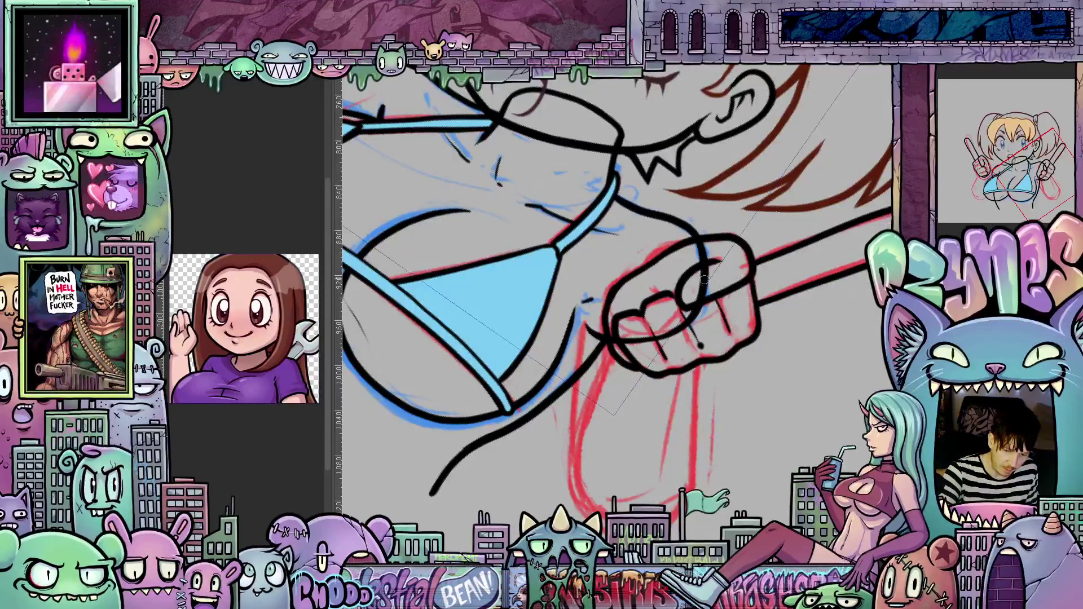
drag(705, 279, 677, 516)
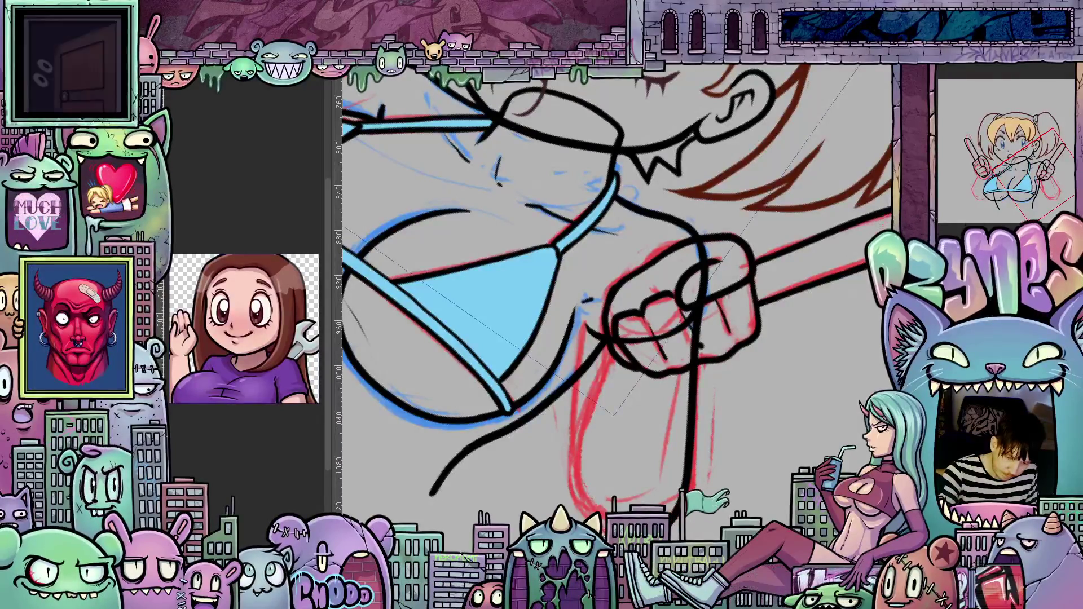
drag(590, 519, 570, 476)
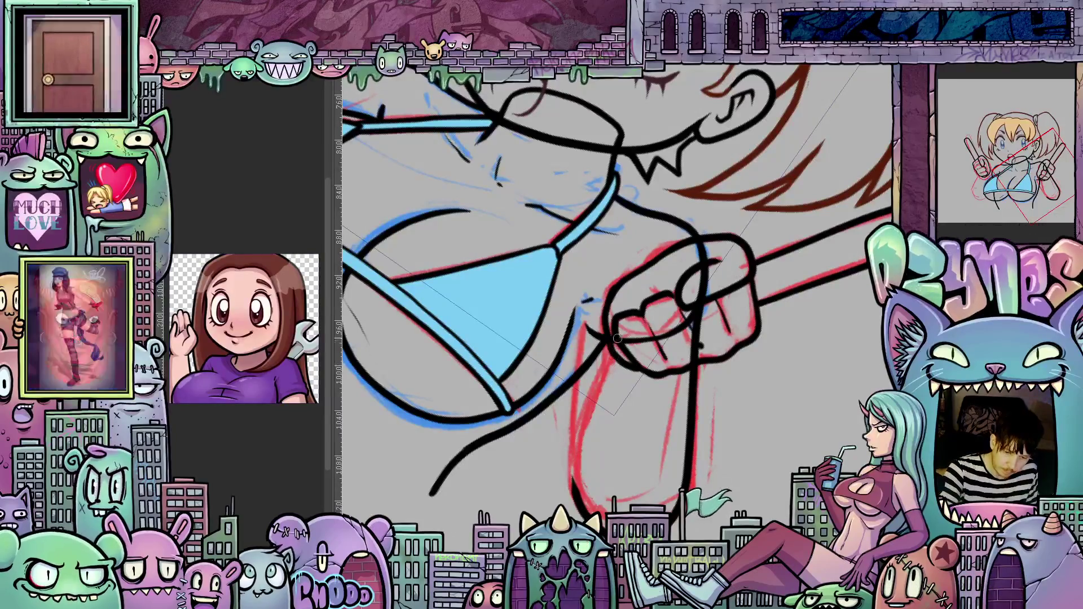
mouse_move(616, 360)
mouse_down()
mouse_move(583, 480)
mouse_move(643, 345)
mouse_up()
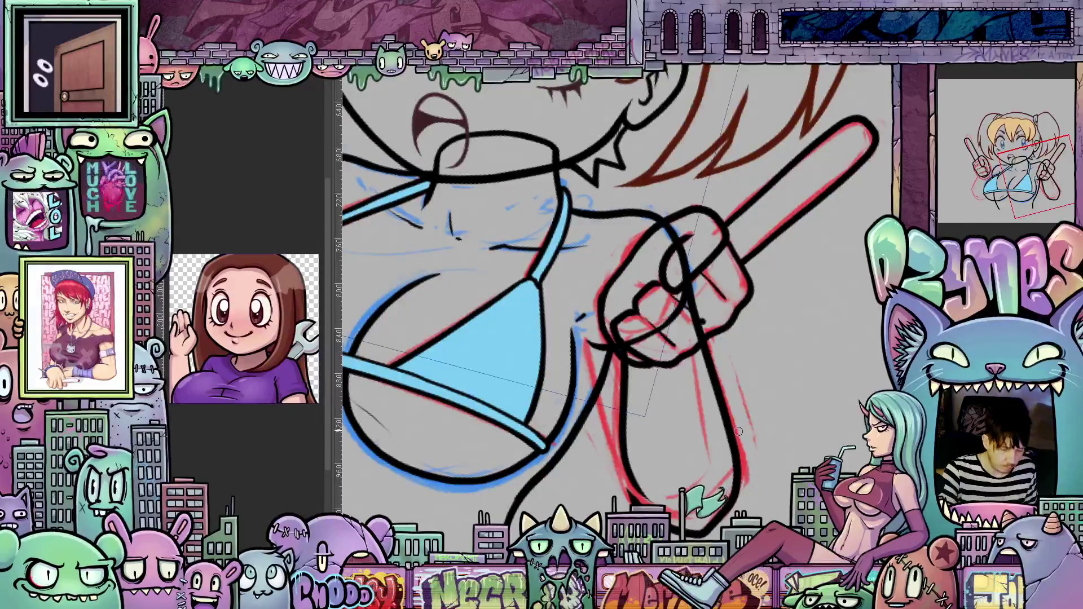
key(ctrl+z)
key(ctrl+z)
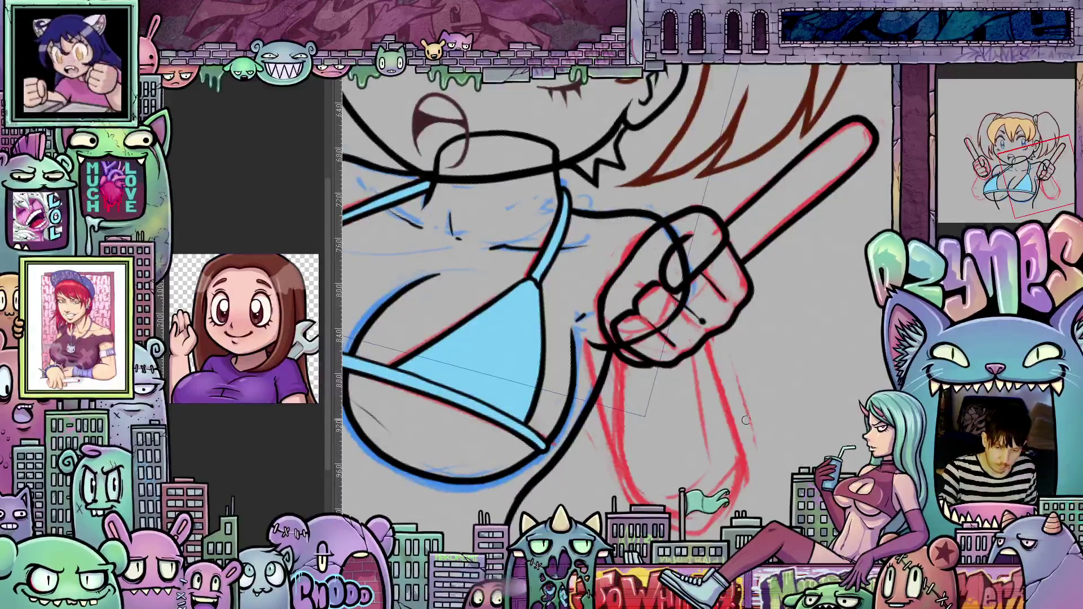
Step: Rotate the canvas and redraw cleaner forearm lines running down from the fist
key(asciicircum)
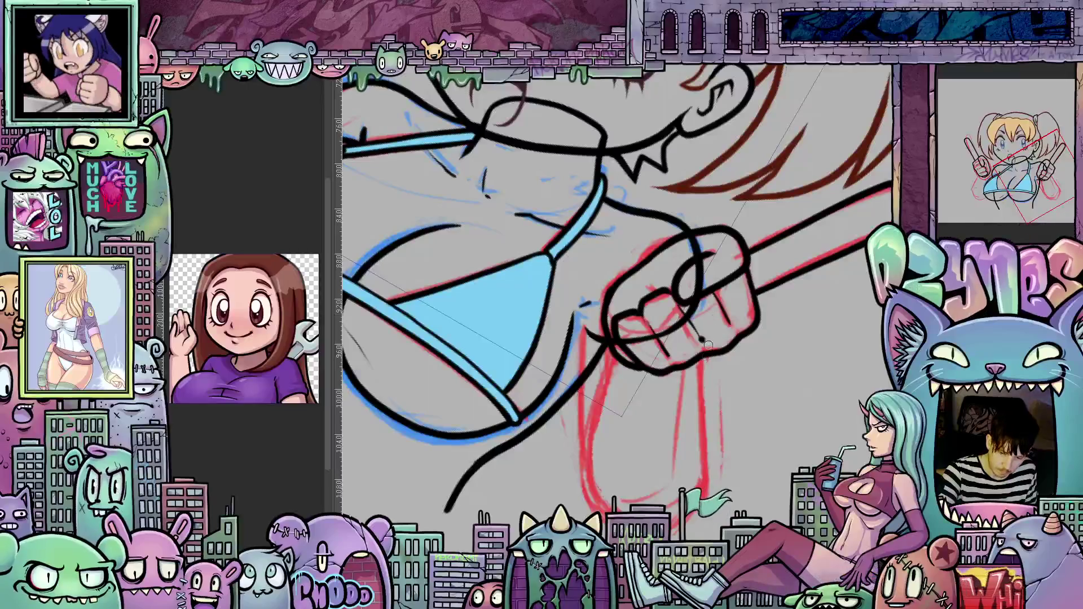
drag(704, 361, 708, 444)
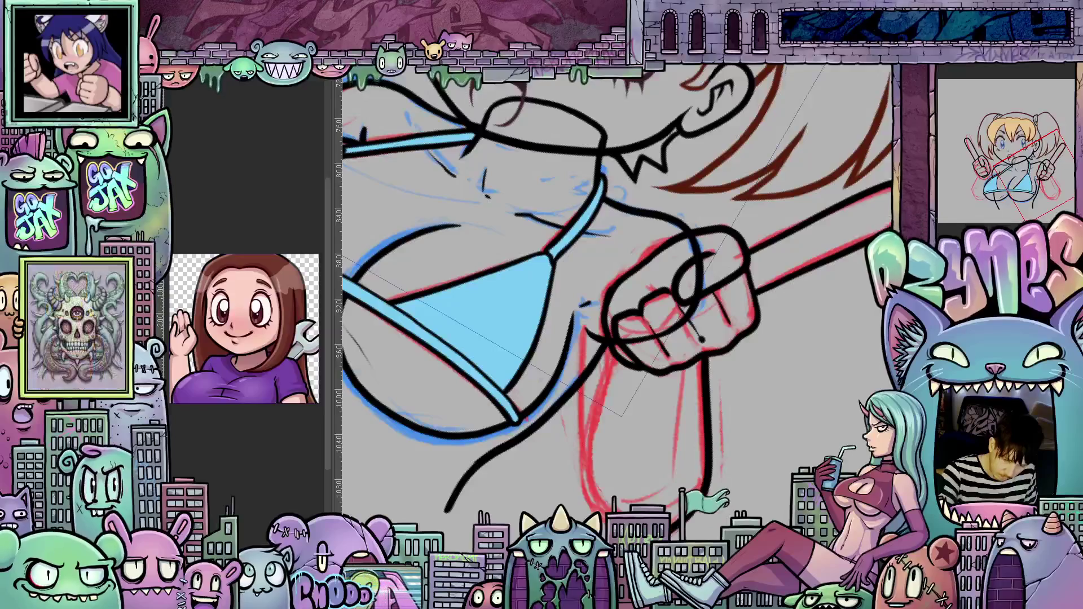
drag(675, 525, 691, 465)
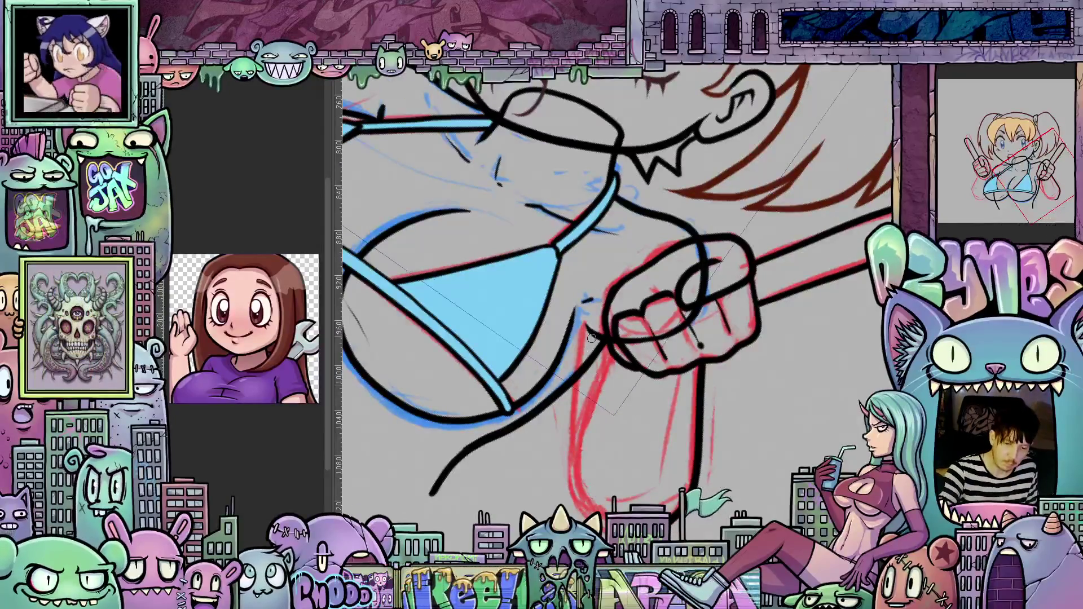
drag(585, 320, 574, 490)
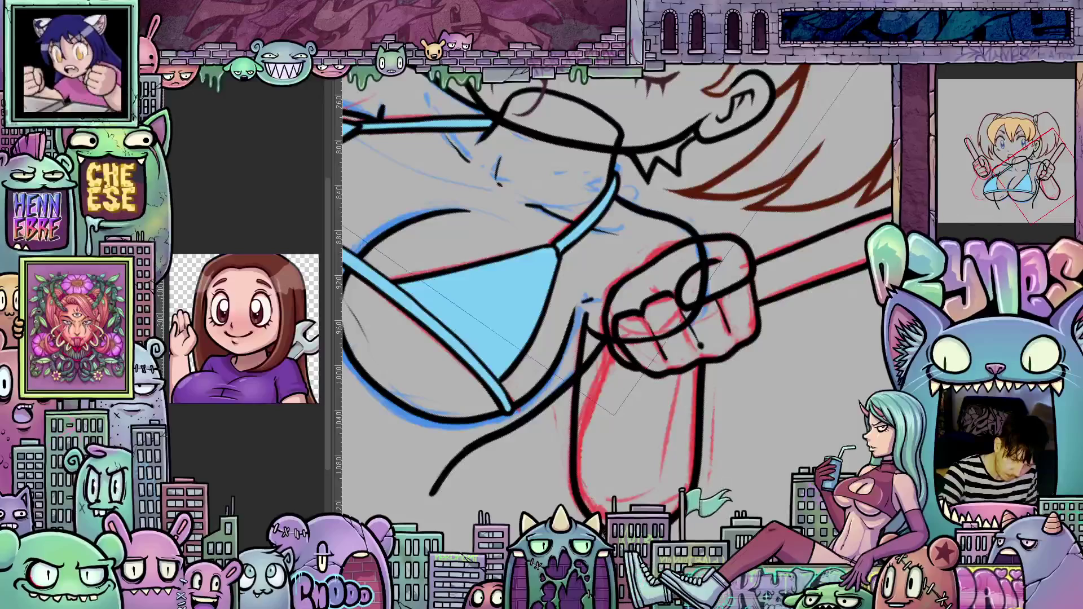
mouse_move(598, 338)
mouse_down()
mouse_move(614, 356)
mouse_move(607, 448)
mouse_up()
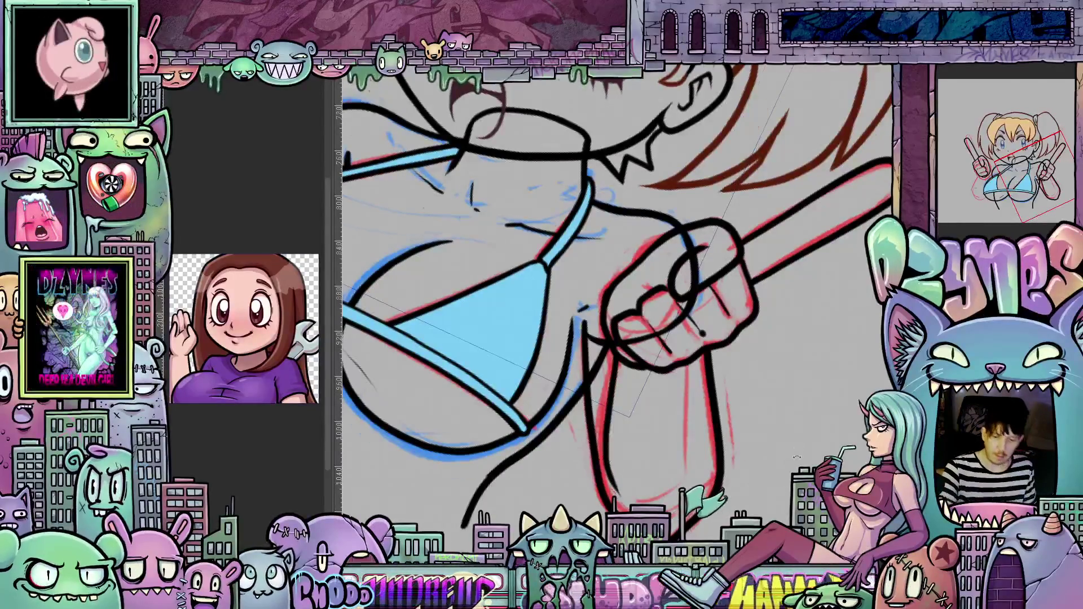
mouse_move(614, 282)
mouse_down()
mouse_move(632, 367)
mouse_move(722, 361)
mouse_up()
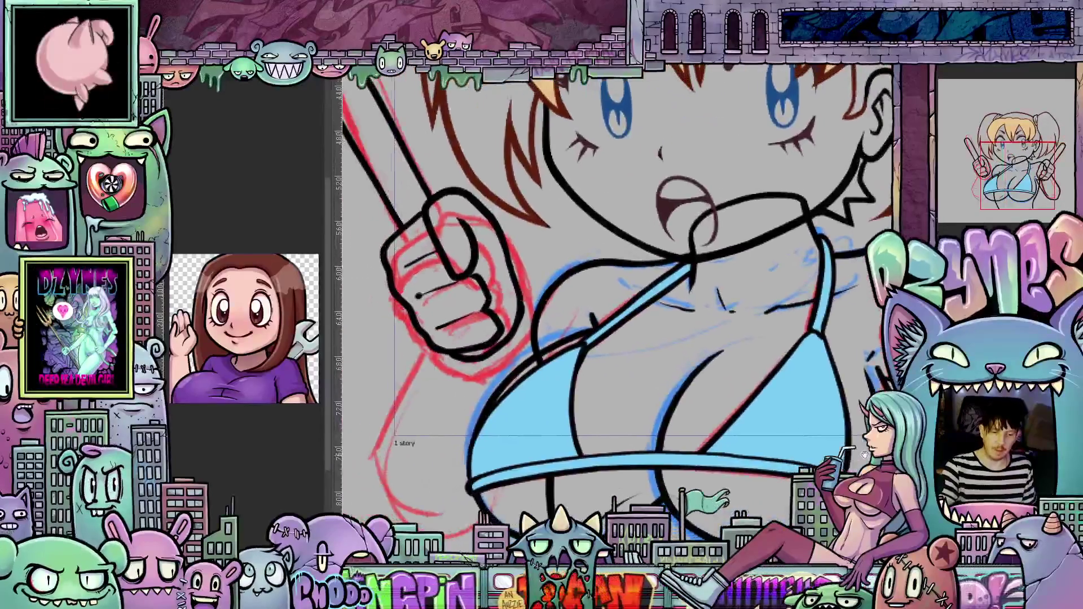
Step: Zoom and rotate the view to check the inked right arm and recentre the character
scroll(782, 312, down, 2)
scroll(782, 311, down, 2)
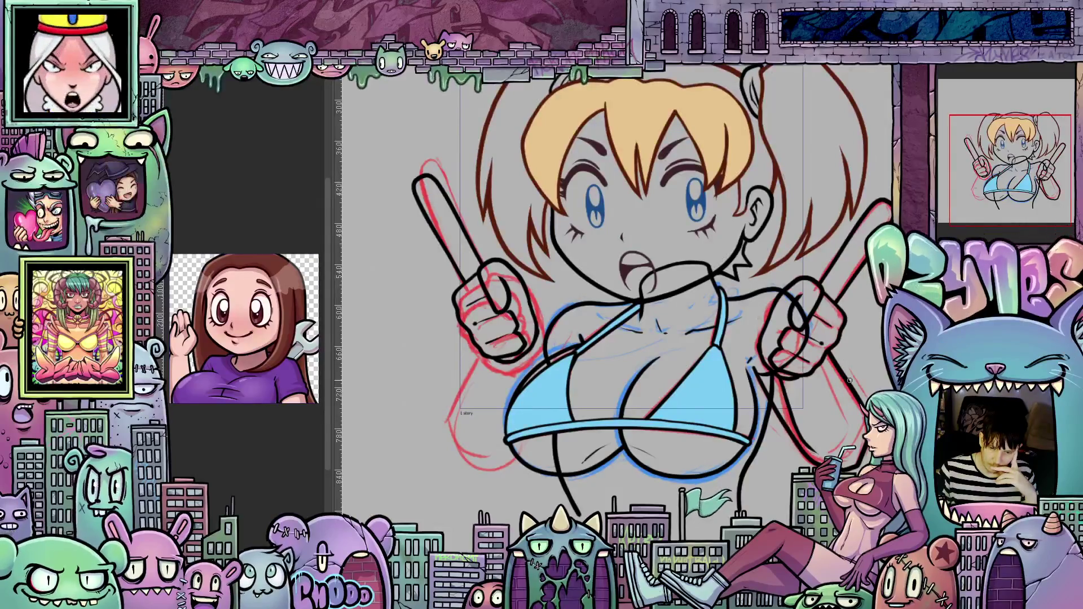
scroll(846, 379, up, 3)
scroll(848, 369, up, 1)
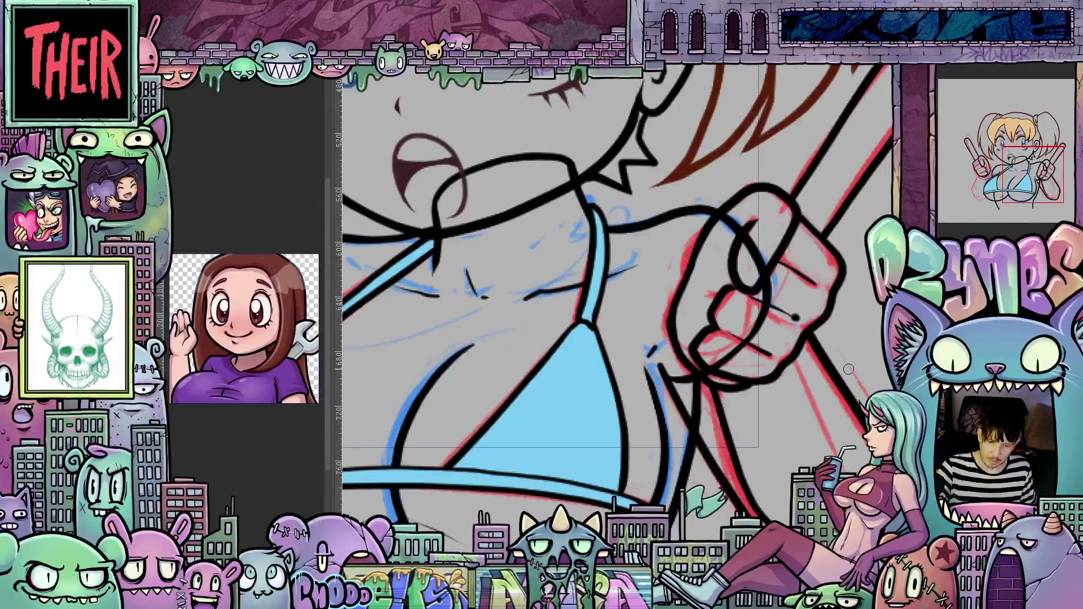
drag(849, 368, 798, 405)
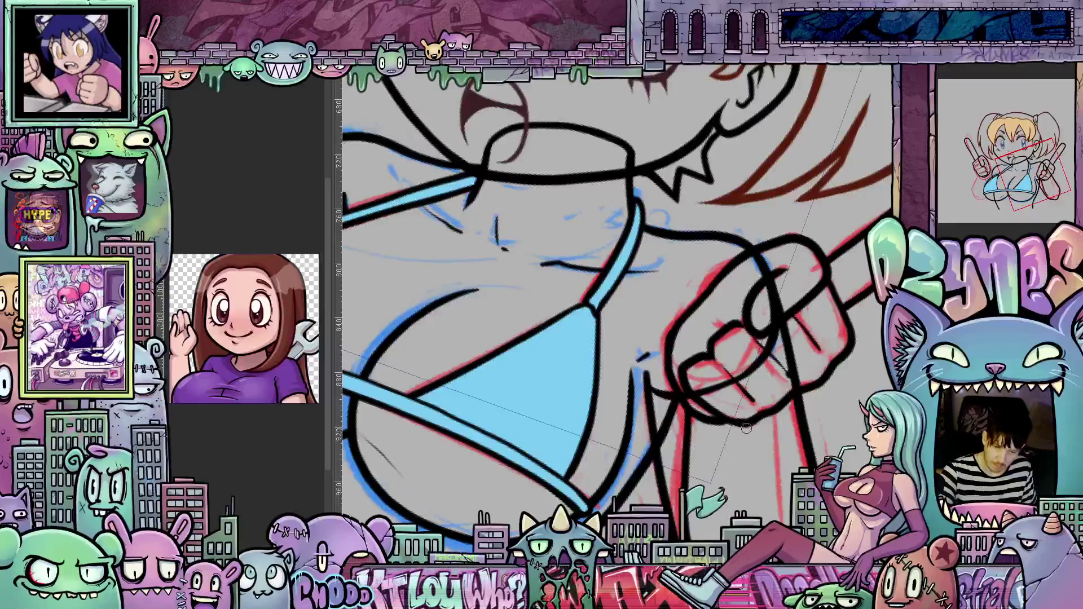
drag(792, 426, 861, 357)
scroll(705, 395, down, 5)
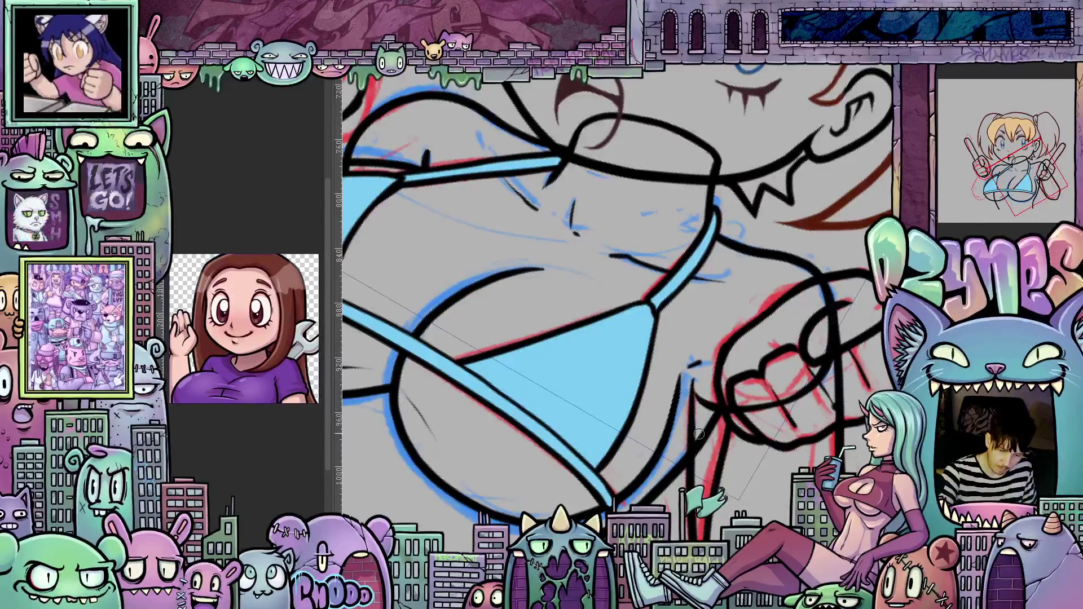
scroll(705, 455, down, 3)
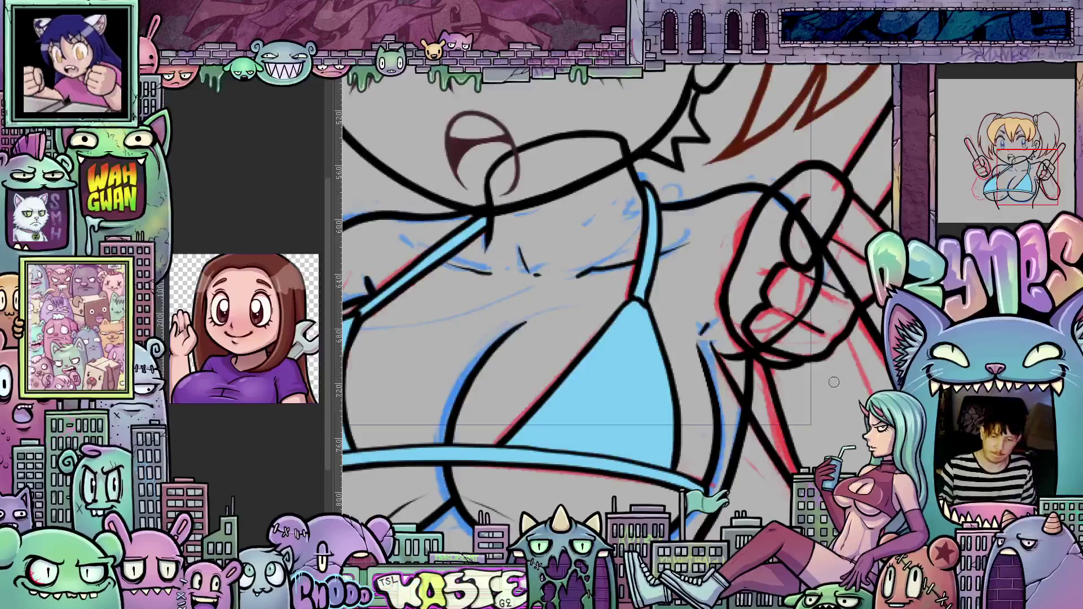
scroll(791, 412, up, 5)
mouse_move(791, 412)
mouse_down()
mouse_move(814, 439)
mouse_move(812, 409)
mouse_up()
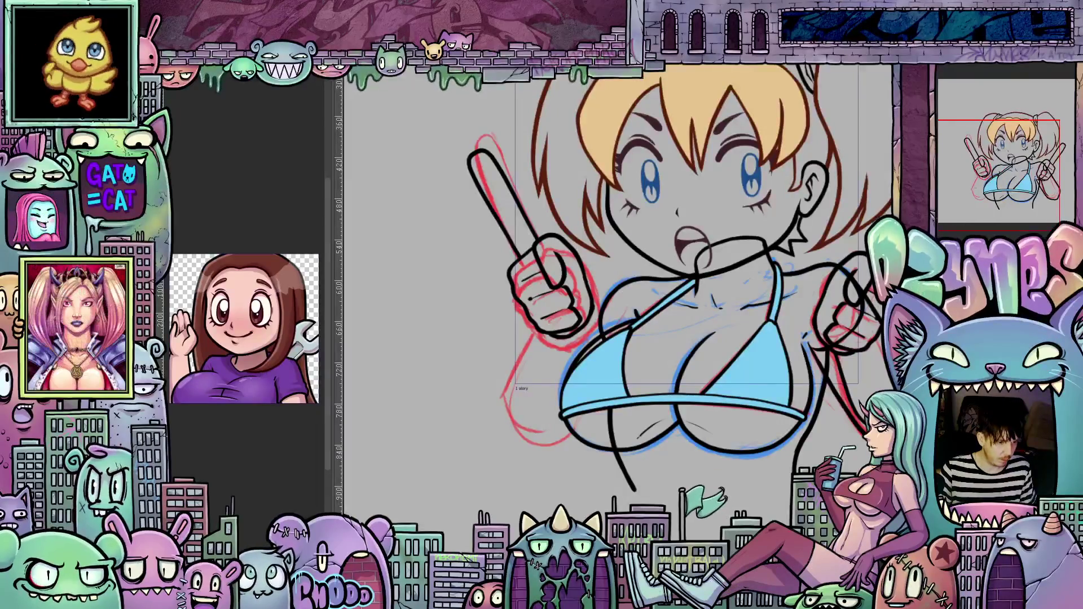
scroll(540, 371, up, 4)
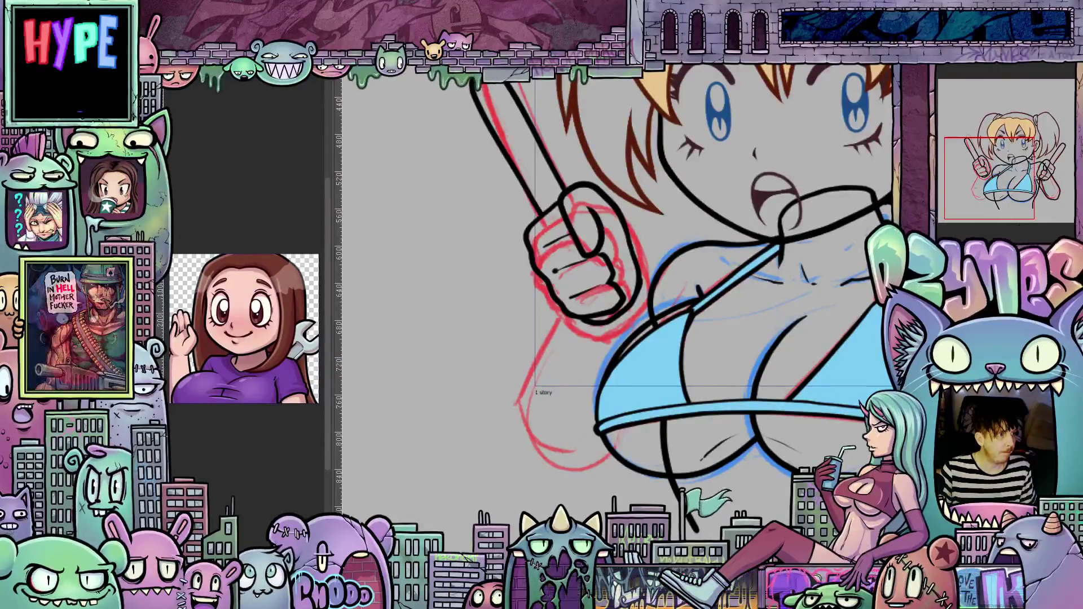
scroll(583, 299, down, 3)
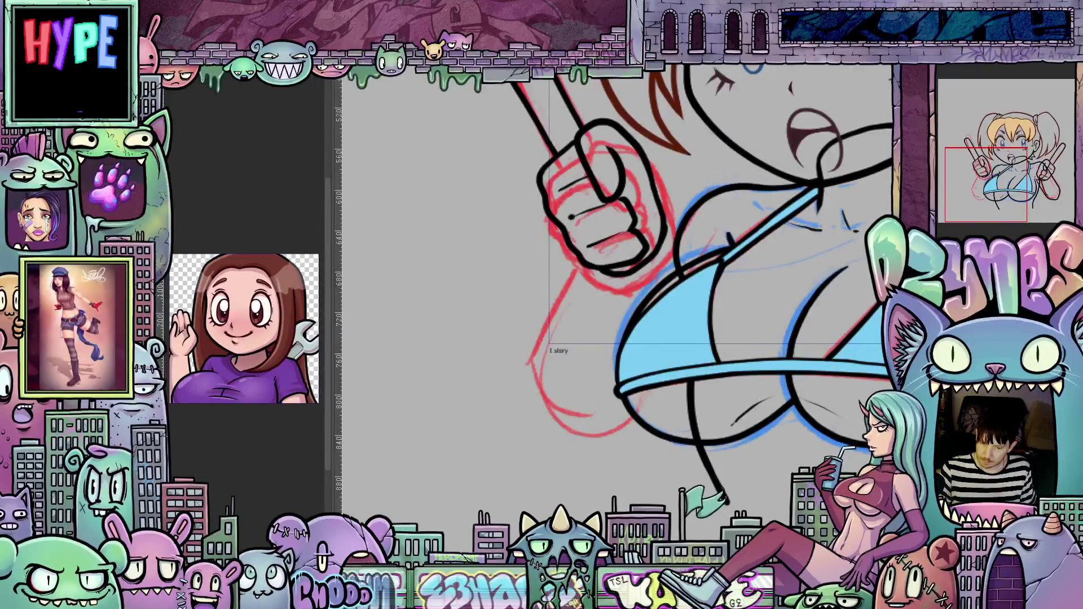
key(ctrl+z)
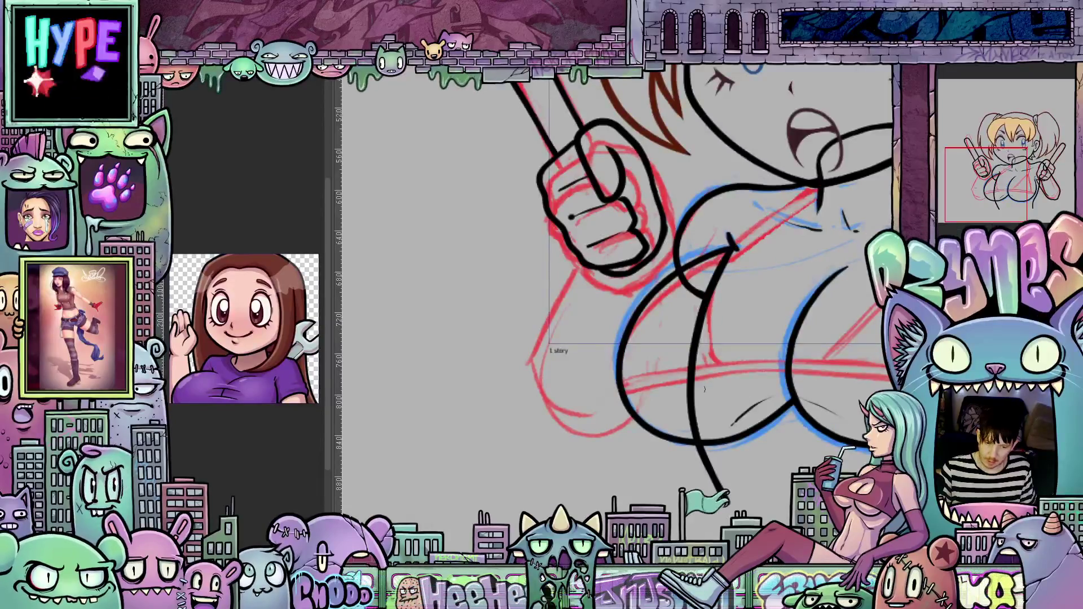
Step: Ink the inner and outer arm lines from the left fist down to the elbow
scroll(704, 389, down, 2)
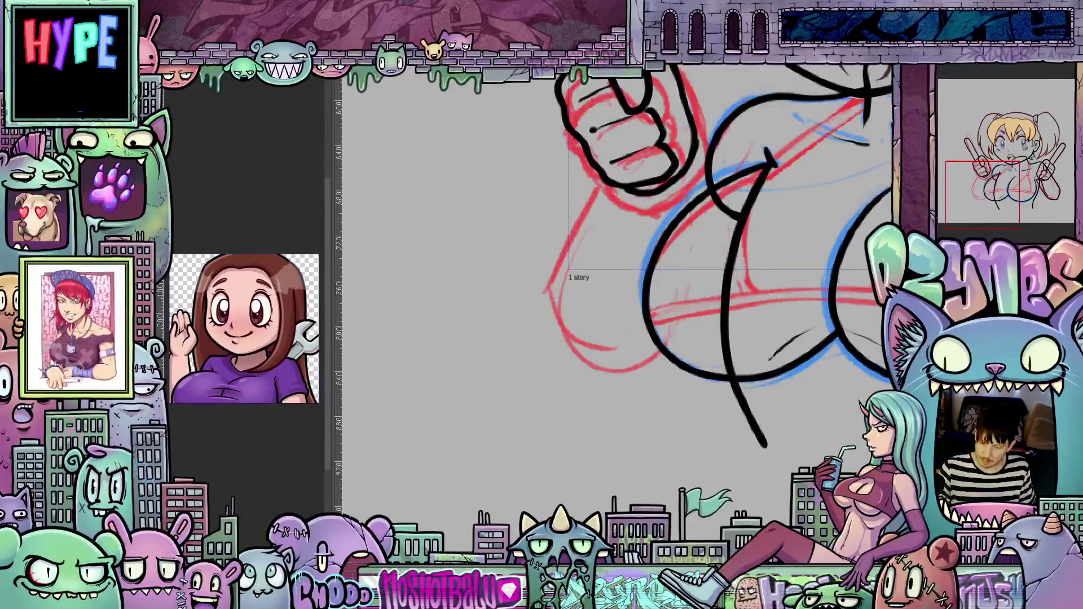
drag(734, 367, 702, 432)
scroll(735, 386, up, 2)
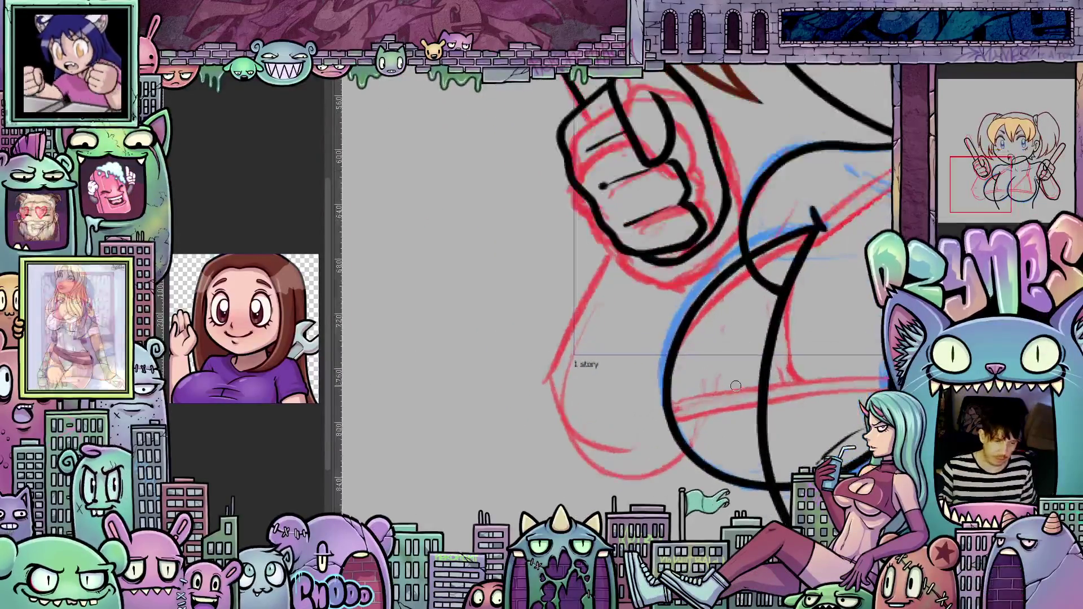
drag(702, 441, 663, 415)
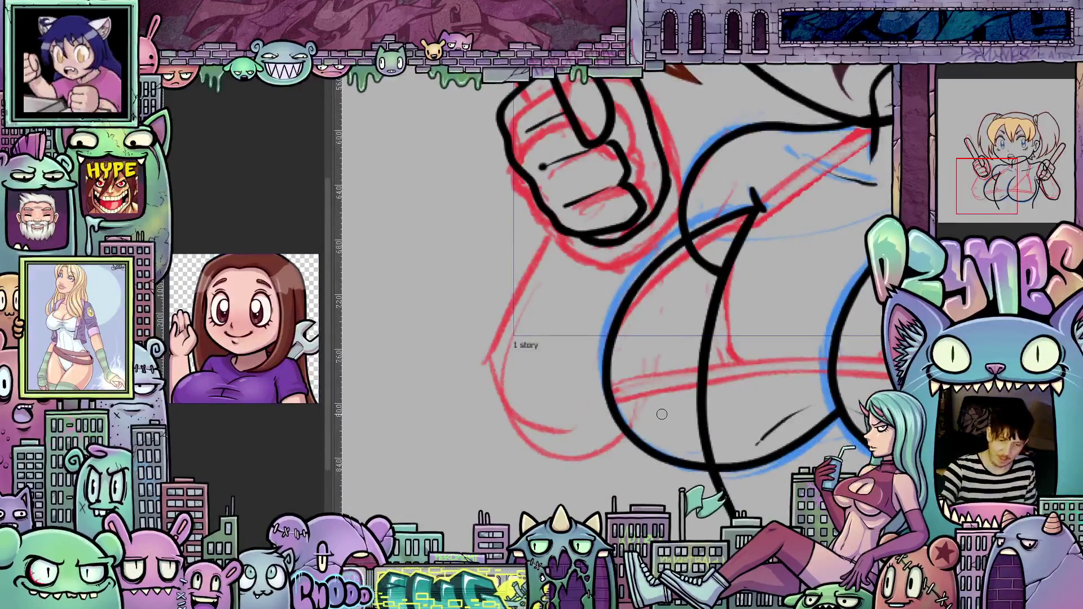
drag(681, 376, 661, 393)
drag(635, 248, 614, 256)
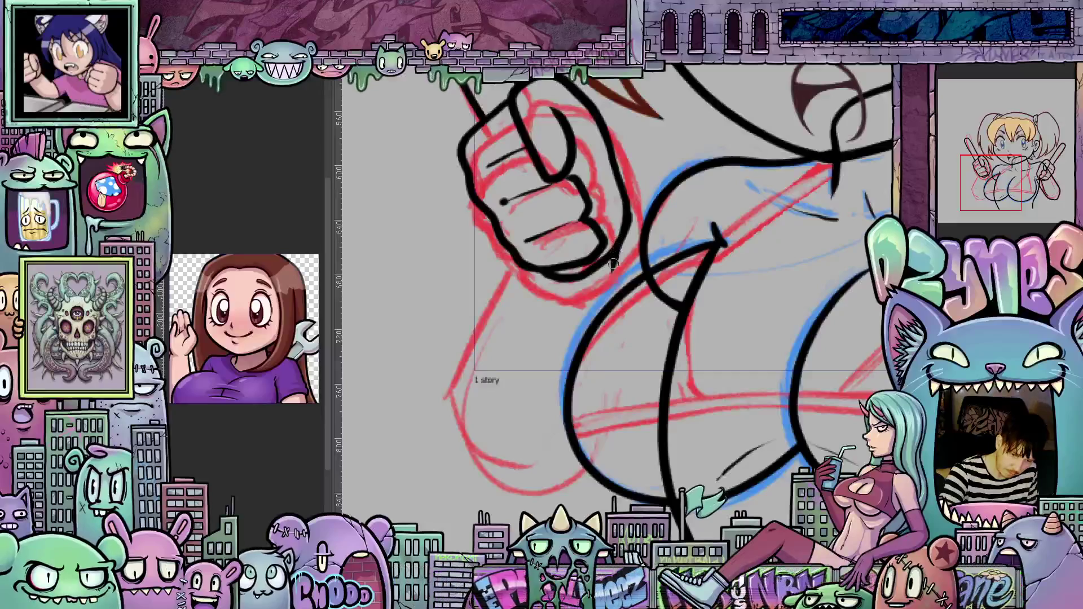
drag(613, 263, 596, 442)
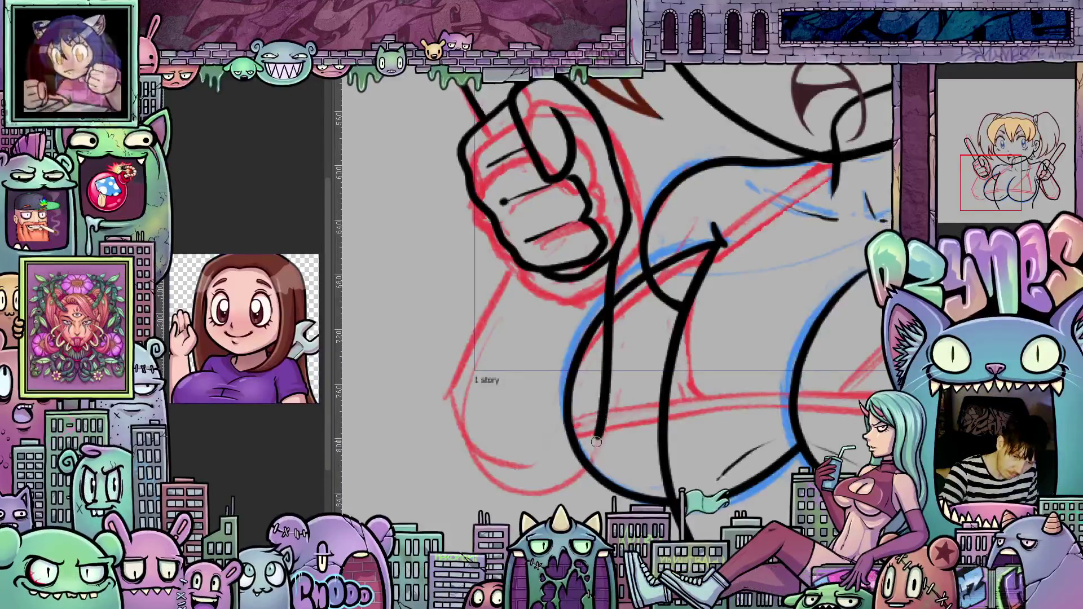
drag(551, 495, 513, 491)
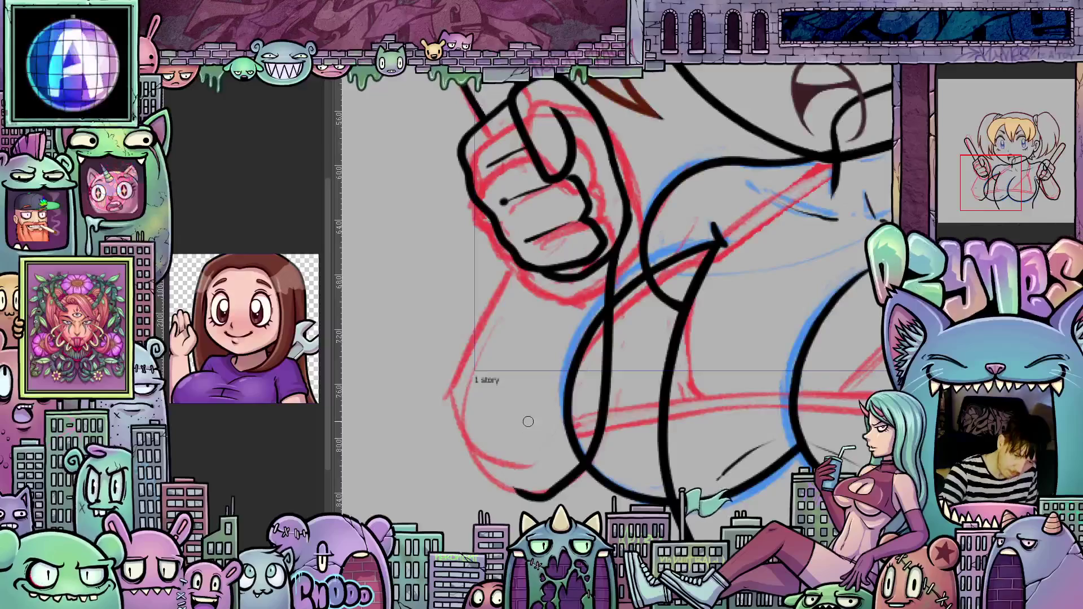
drag(523, 244, 461, 400)
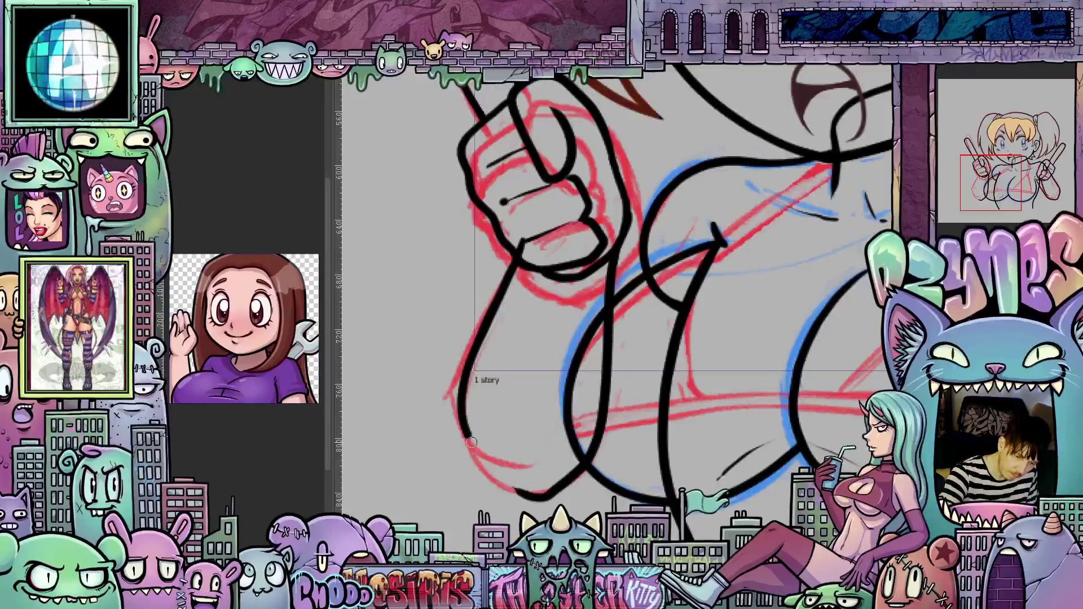
drag(472, 443, 494, 474)
Step: Zoom out to review the other raised hand, then fit the whole drawing in view
scroll(620, 423, down, 2)
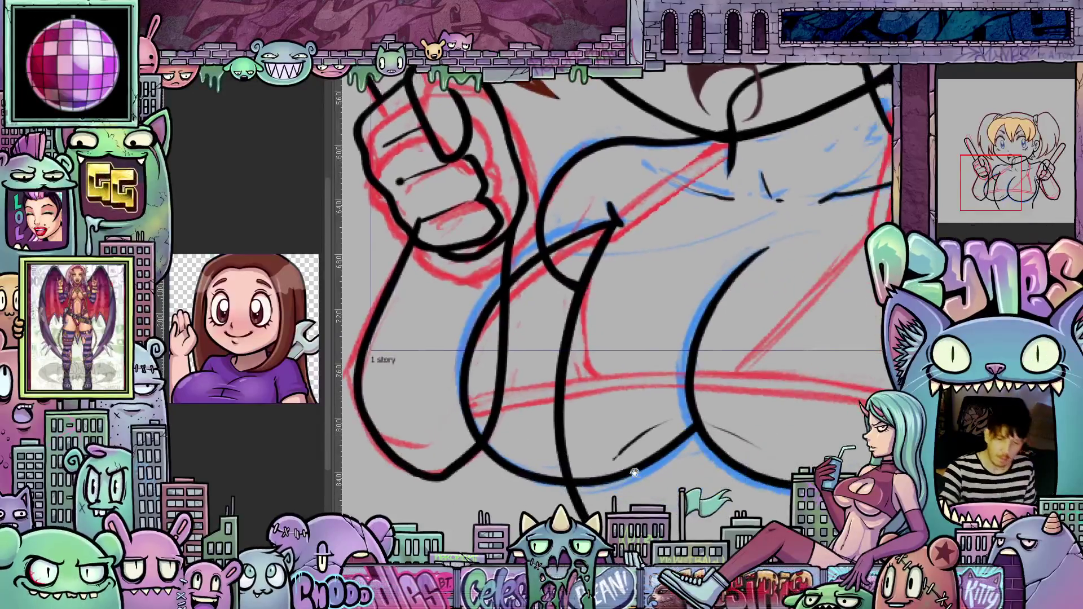
scroll(658, 401, down, 1)
scroll(658, 401, down, 3)
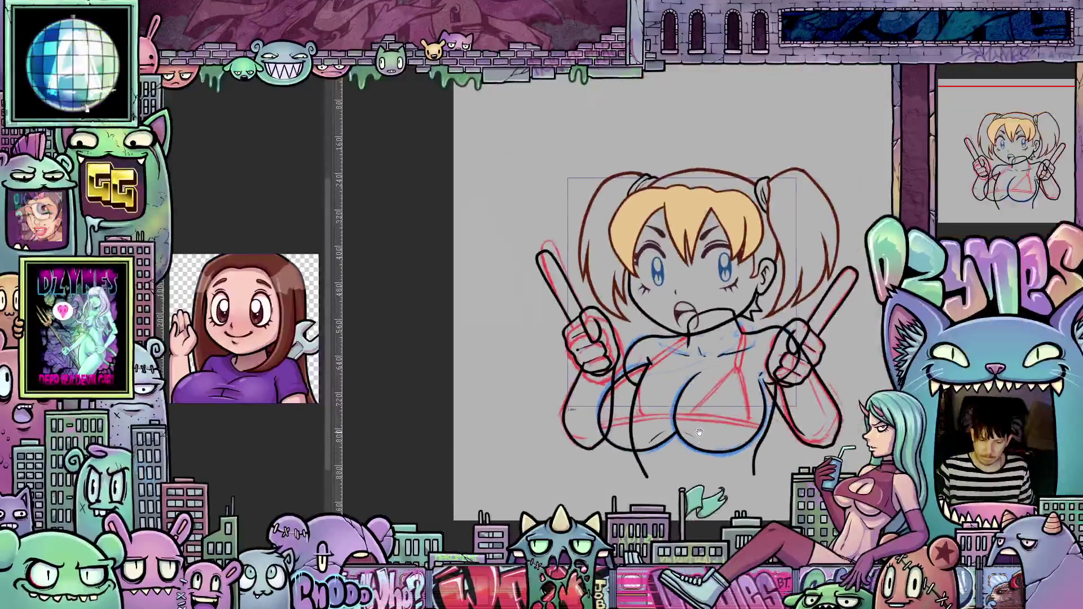
scroll(594, 415, up, 5)
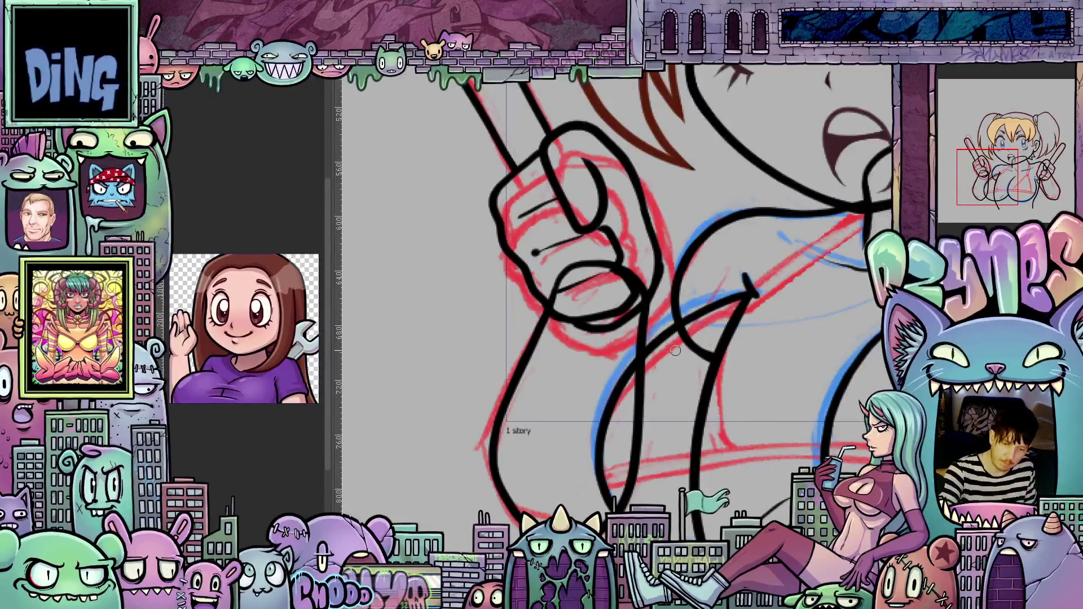
scroll(675, 350, down, 5)
drag(846, 350, 569, 388)
scroll(569, 388, up, 5)
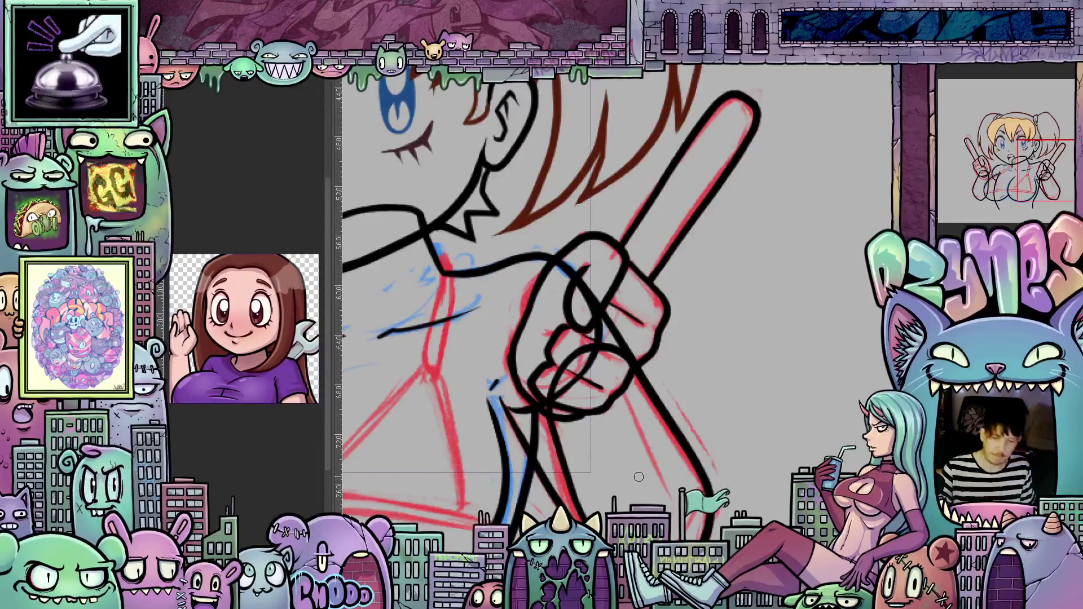
key(ctrl+0)
Step: Ink the final short line up toward the fist, adjusting the canvas tilt
drag(693, 460, 690, 463)
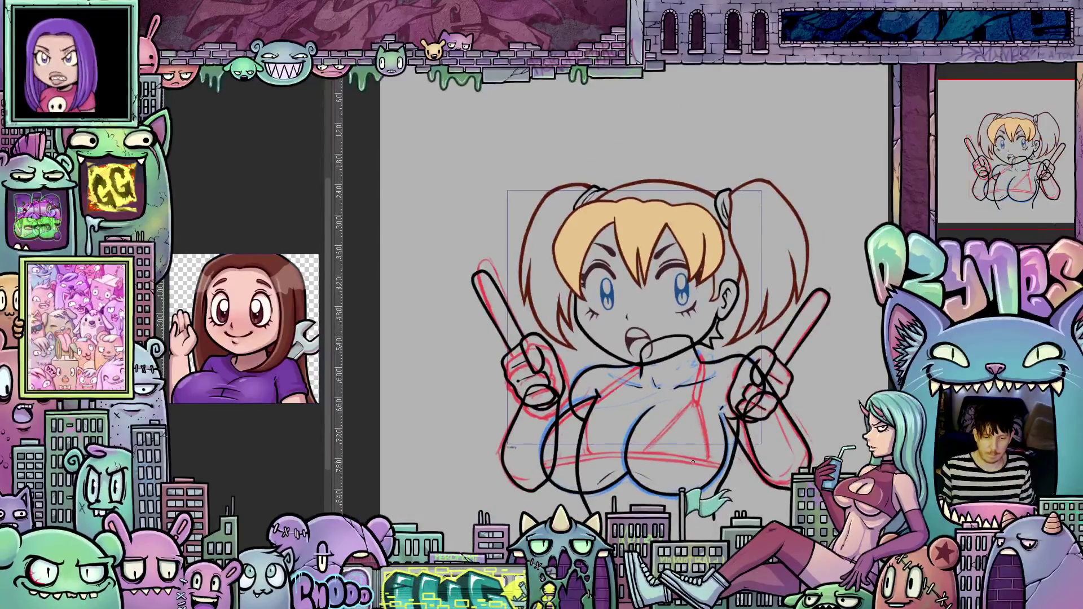
scroll(536, 417, up, 5)
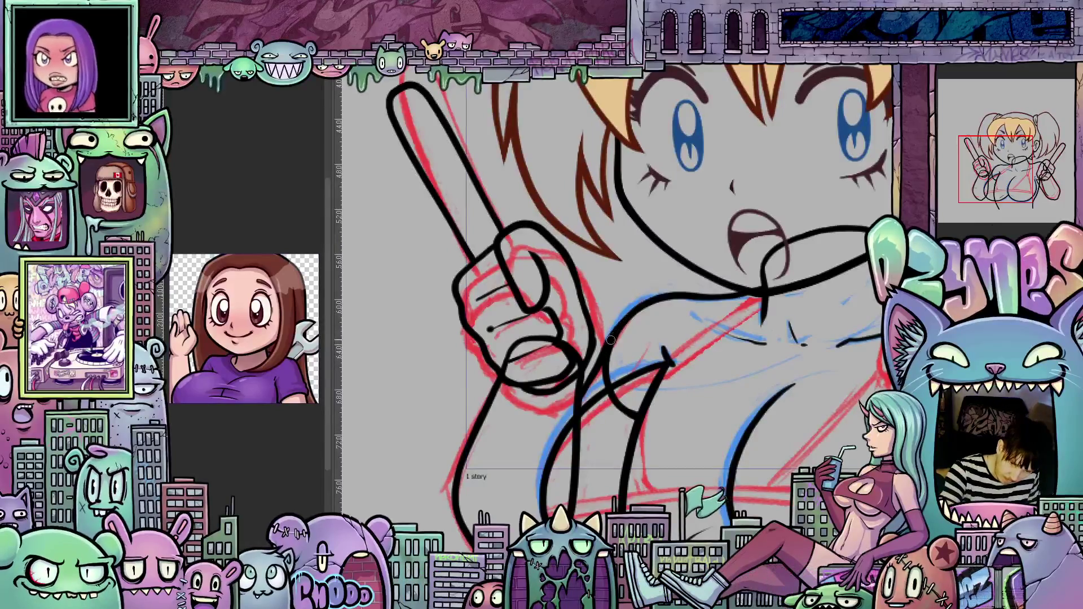
mouse_move(617, 377)
mouse_down()
mouse_move(760, 411)
mouse_move(750, 384)
mouse_up()
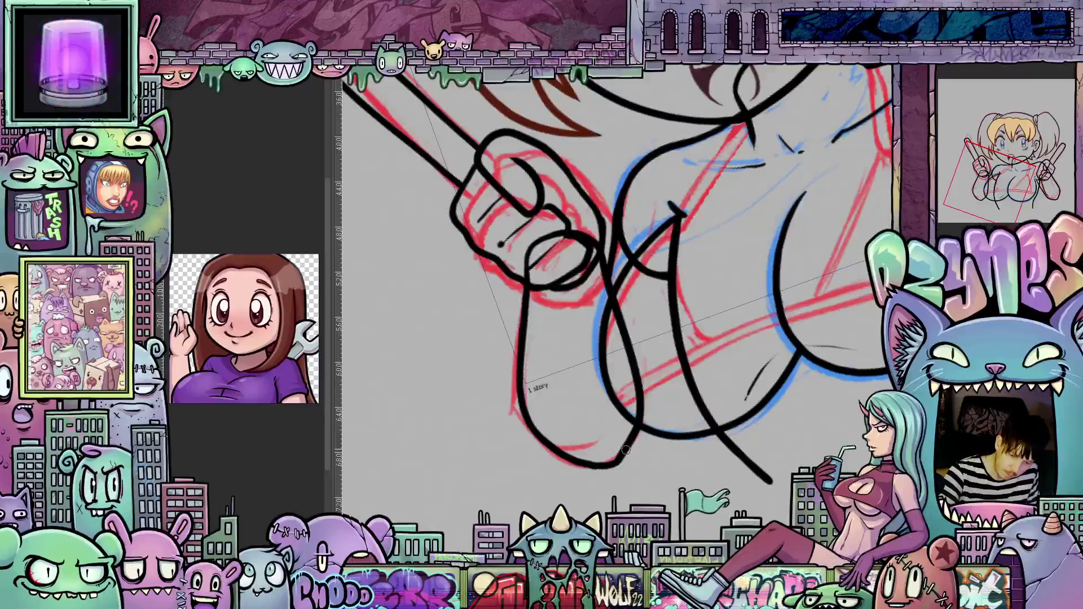
drag(623, 454, 665, 385)
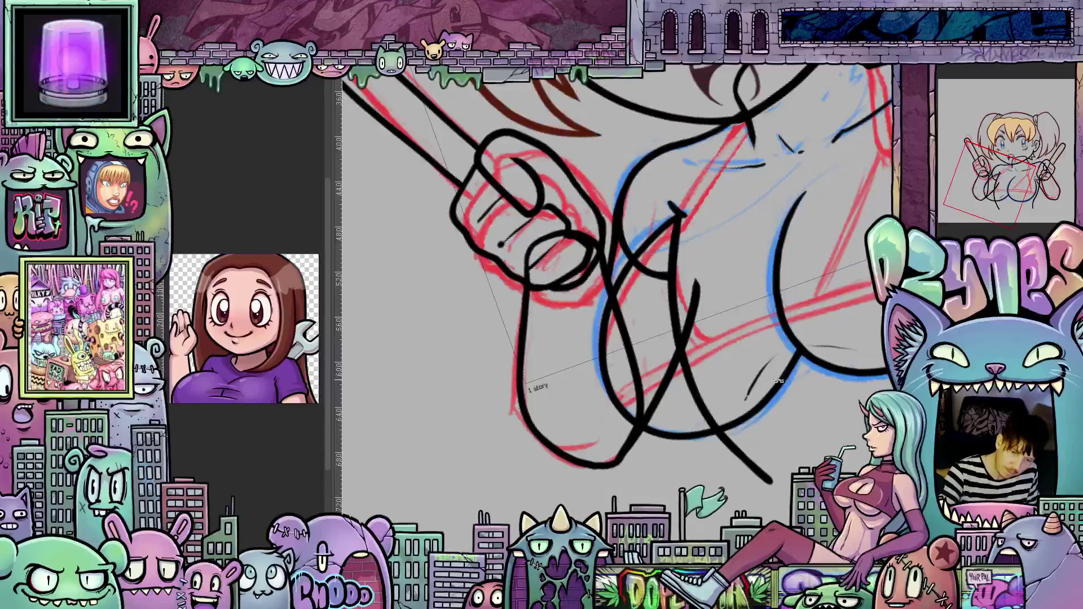
drag(714, 318, 714, 312)
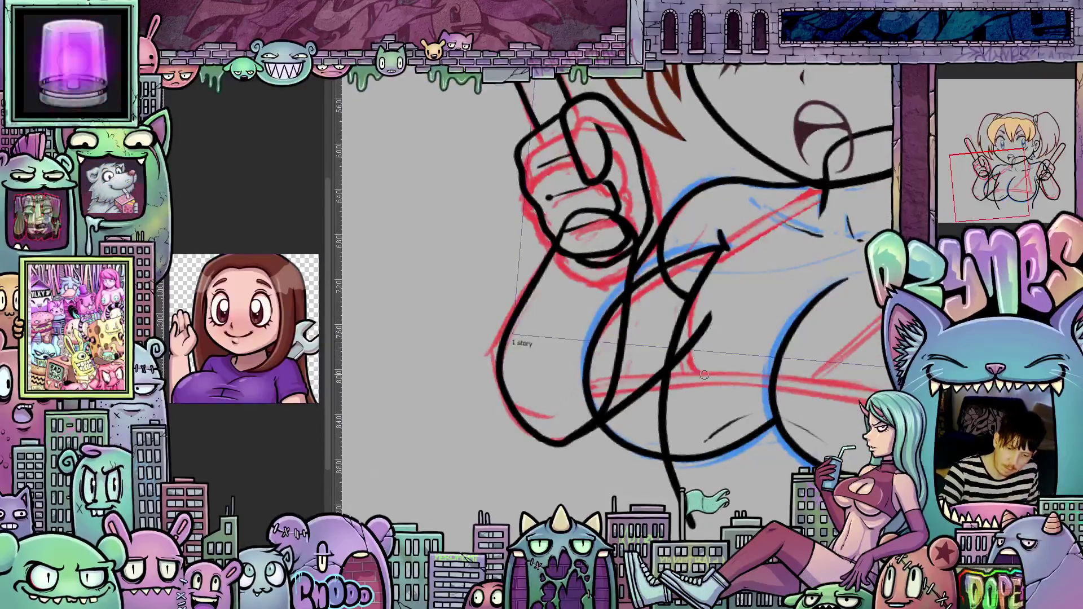
drag(704, 376, 829, 363)
scroll(828, 363, down, 5)
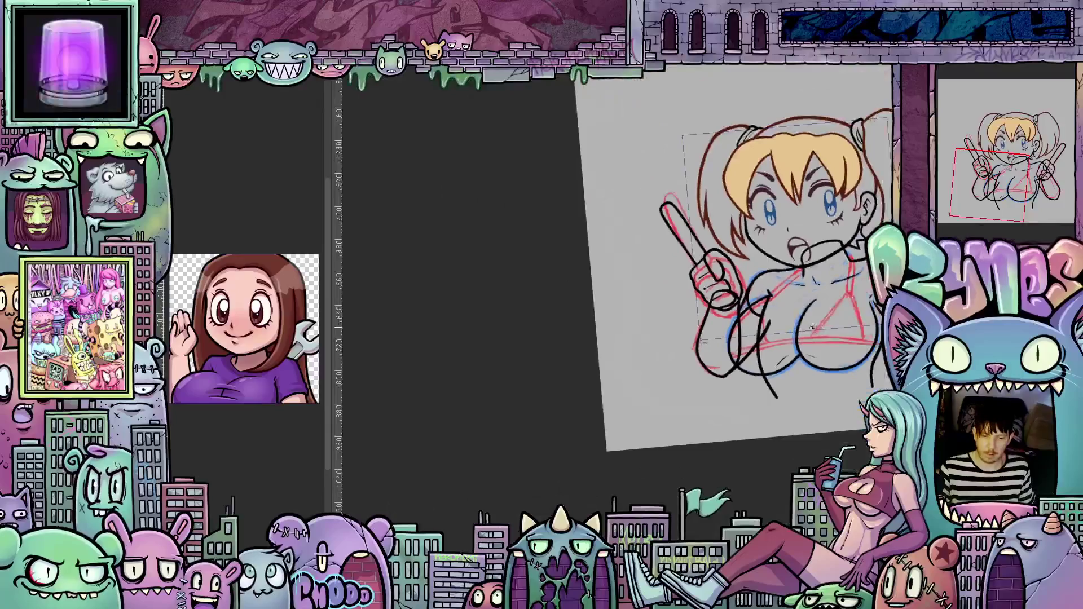
scroll(829, 363, up, 3)
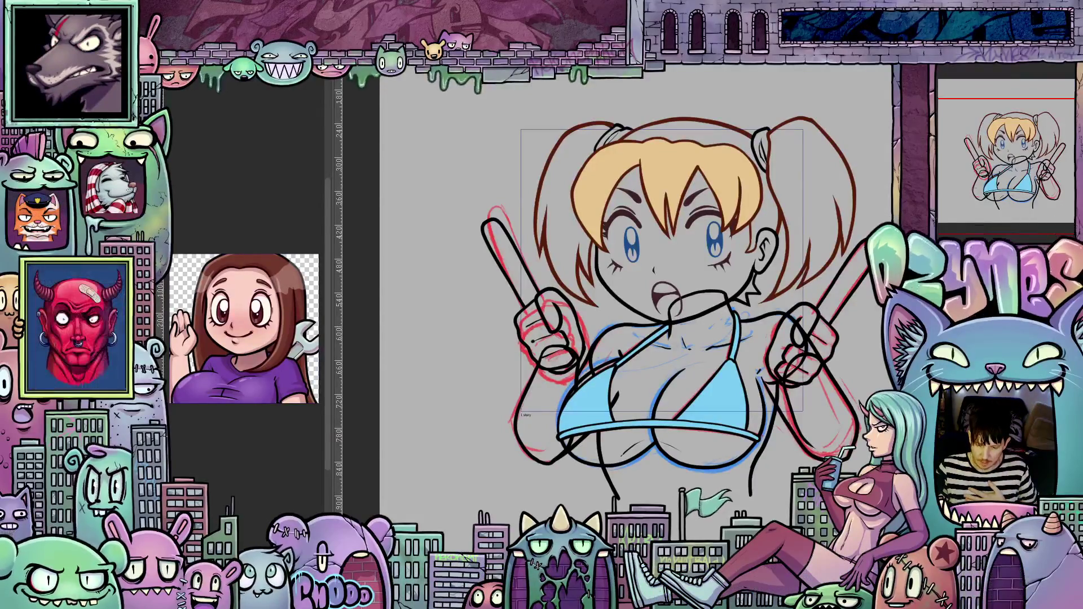
key(ctrl+0)
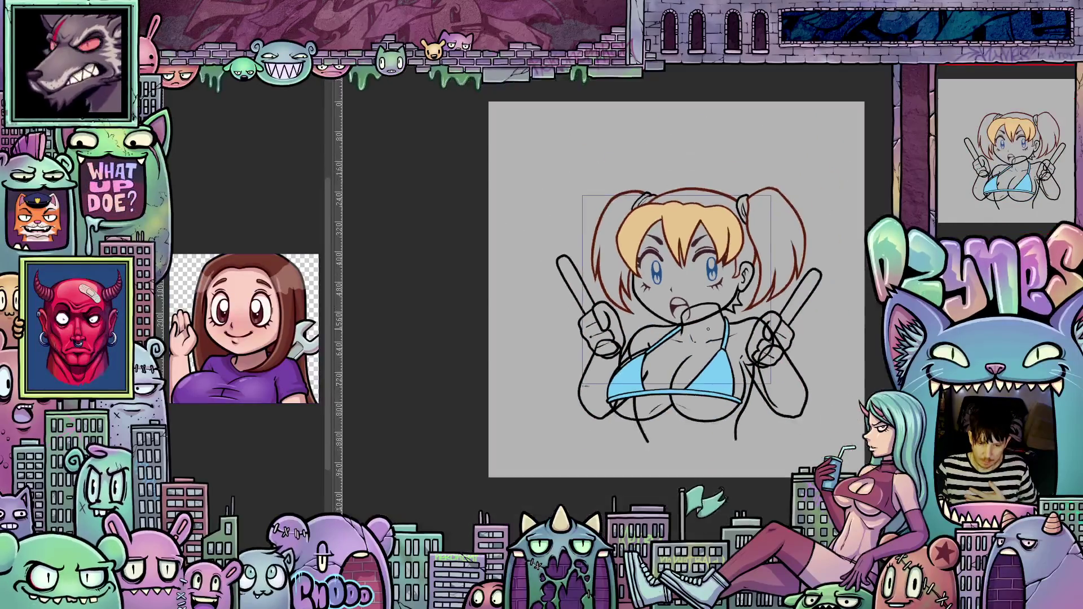